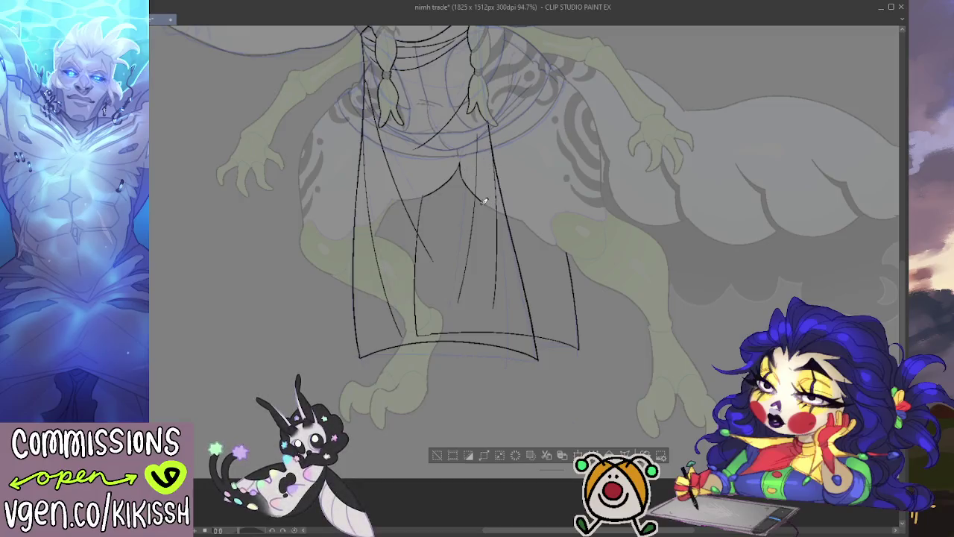
- Add extra skirt fold strokes and a rounded heel-like curve at the hem with a round brush
mouse_move(484, 201)
mouse_down()
mouse_move(536, 217)
mouse_move(559, 241)
mouse_up()
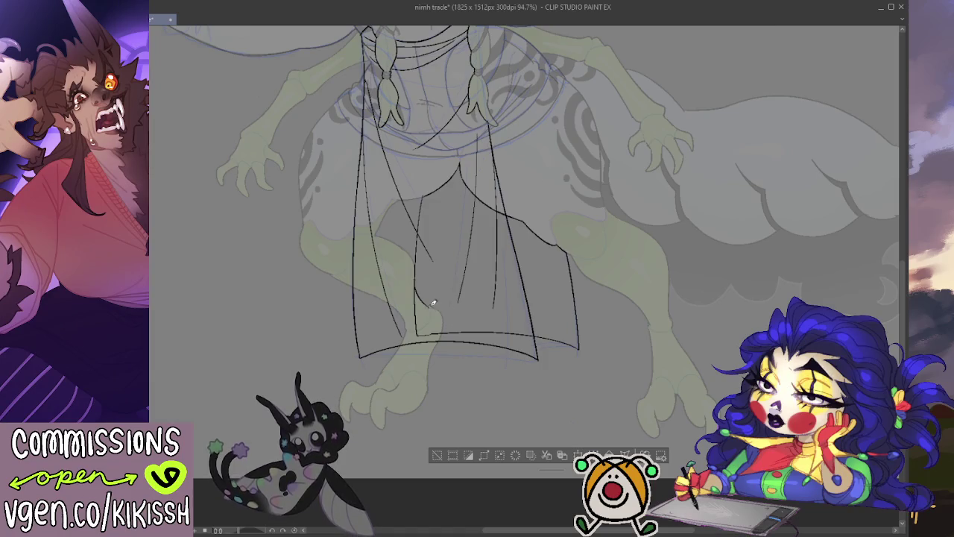
drag(431, 303, 446, 321)
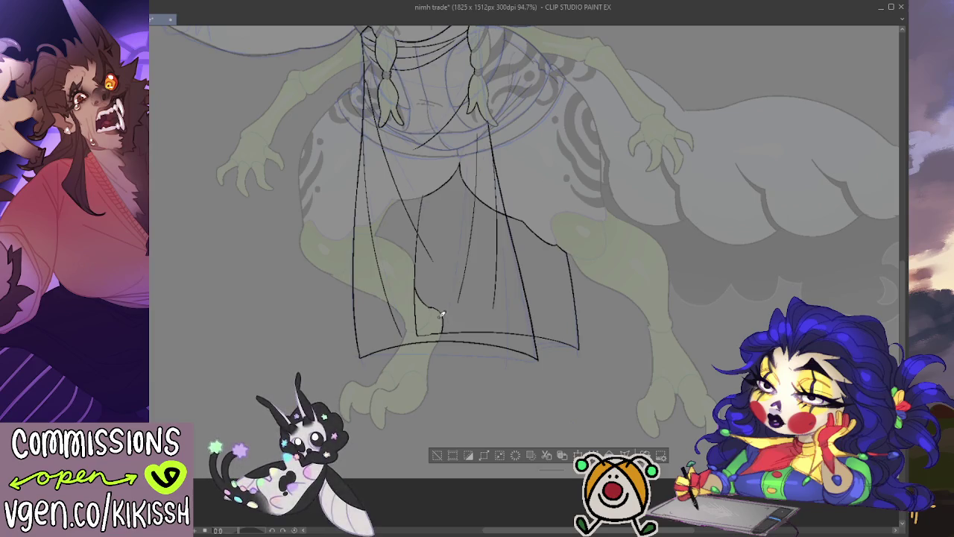
key(ctrl+d)
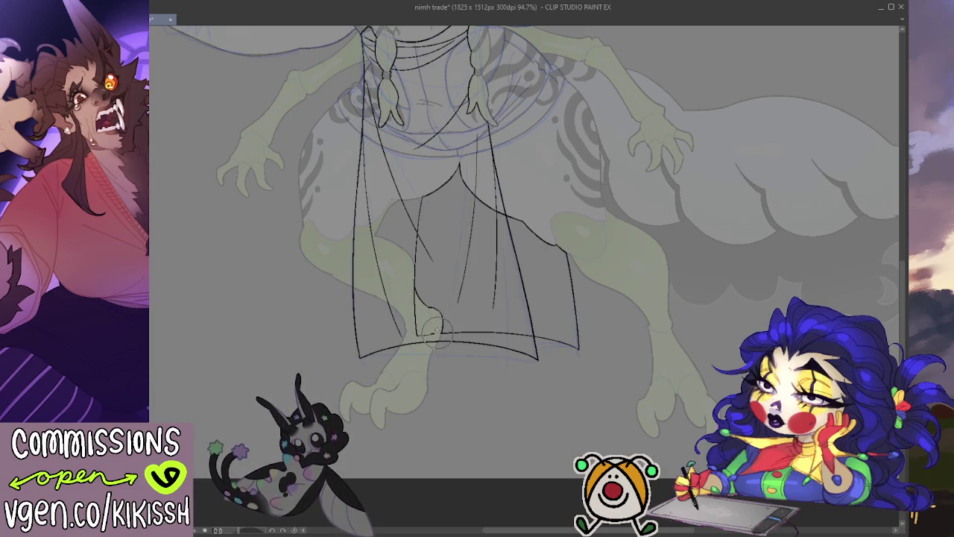
drag(415, 300, 440, 332)
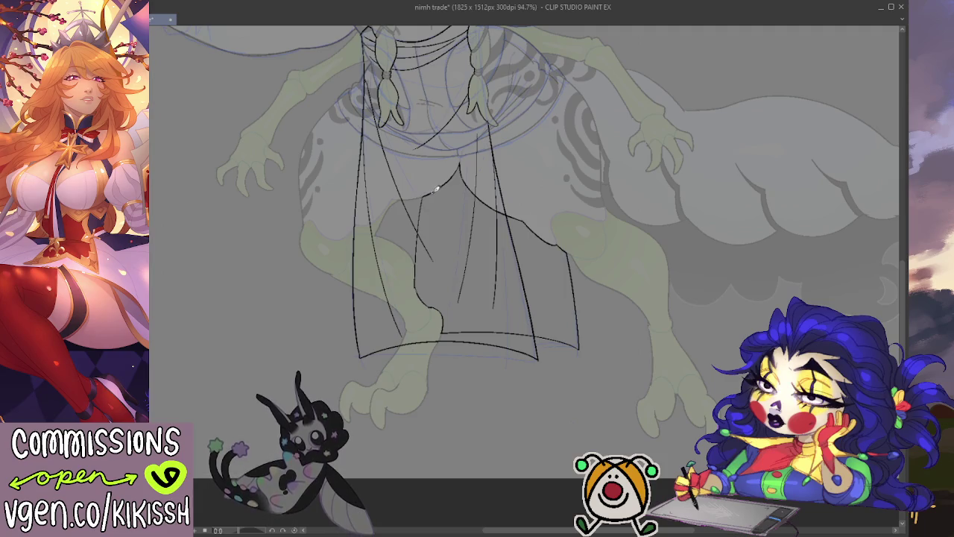
scroll(465, 140, down, 2)
scroll(522, 246, down, 2)
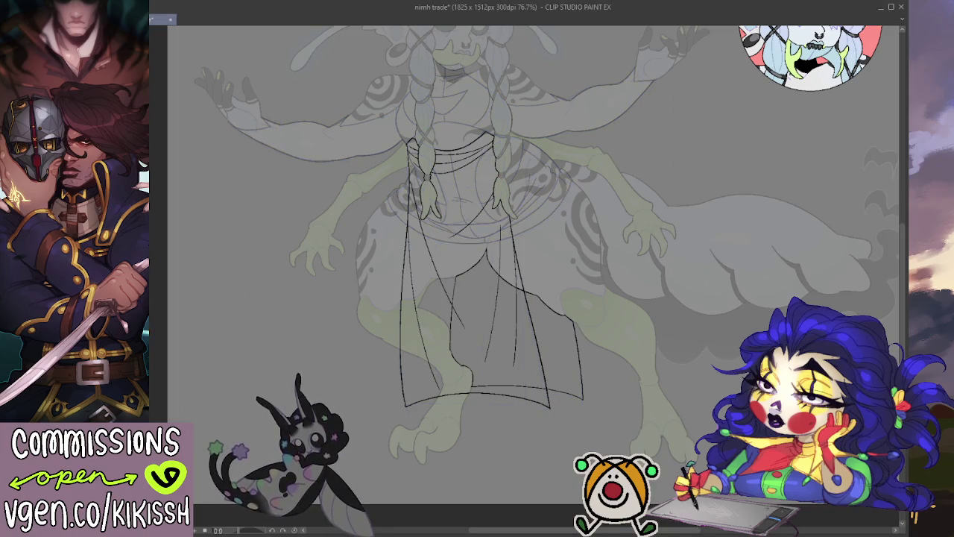
- Hide the skirt sketch lines and grey wash to show the full-colour moth design, then save
key(ctrl+z)
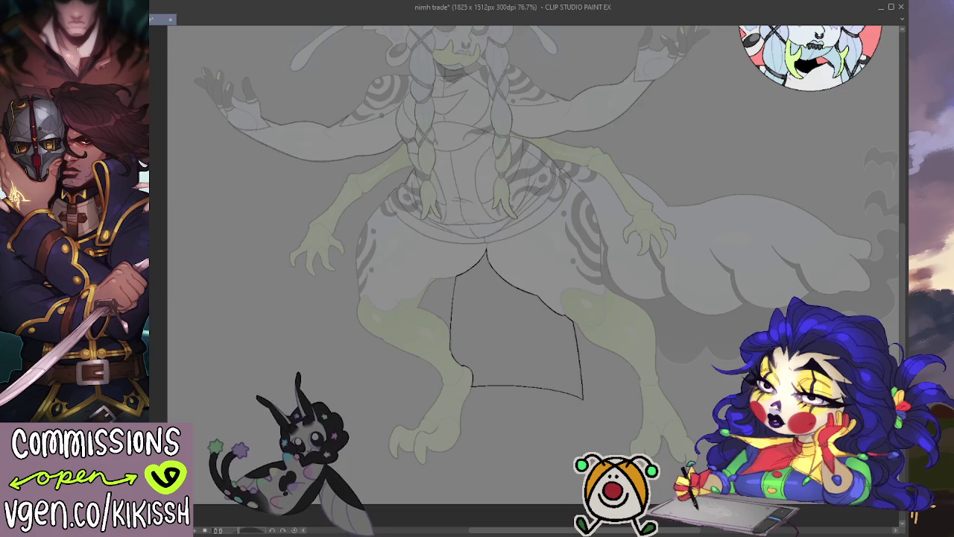
key(ctrl+z)
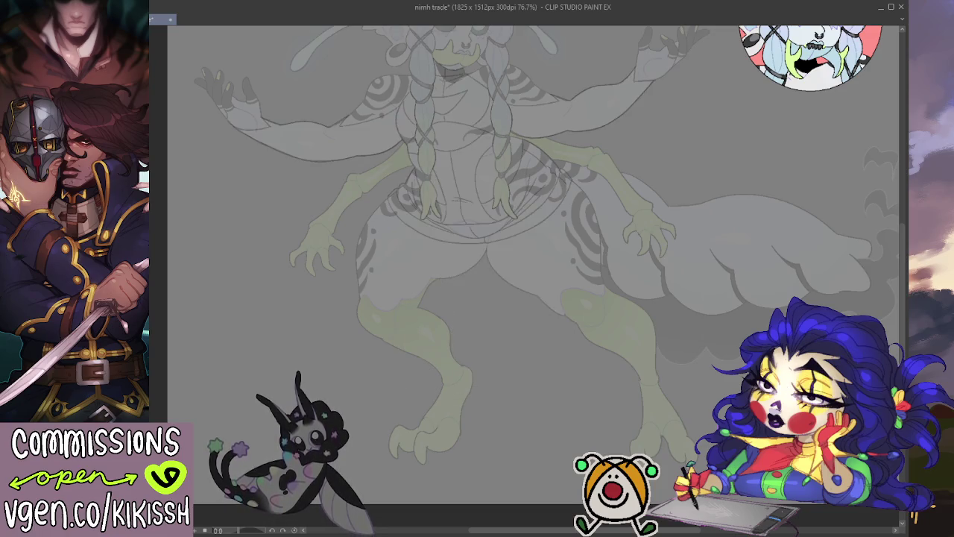
key(ctrl+y)
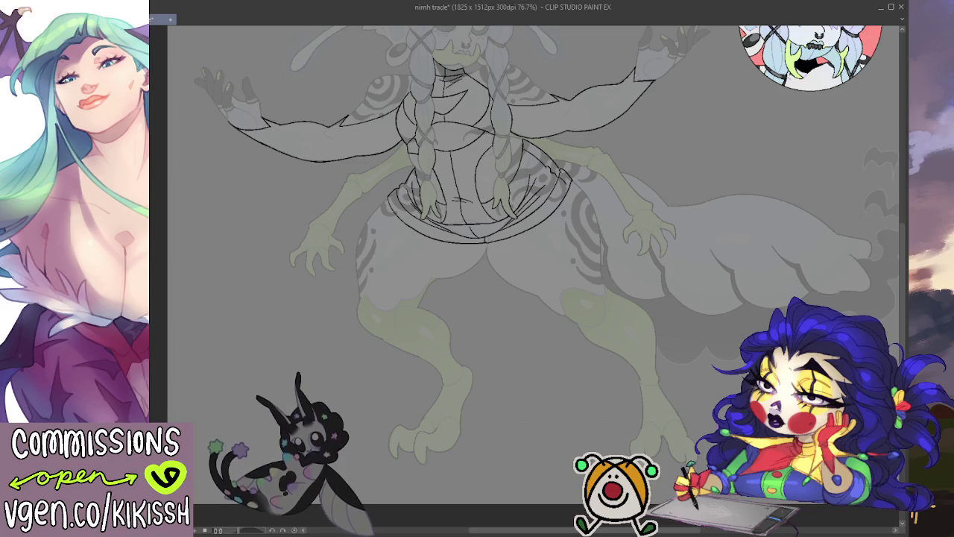
key(ctrl+z)
key(ctrl+z)
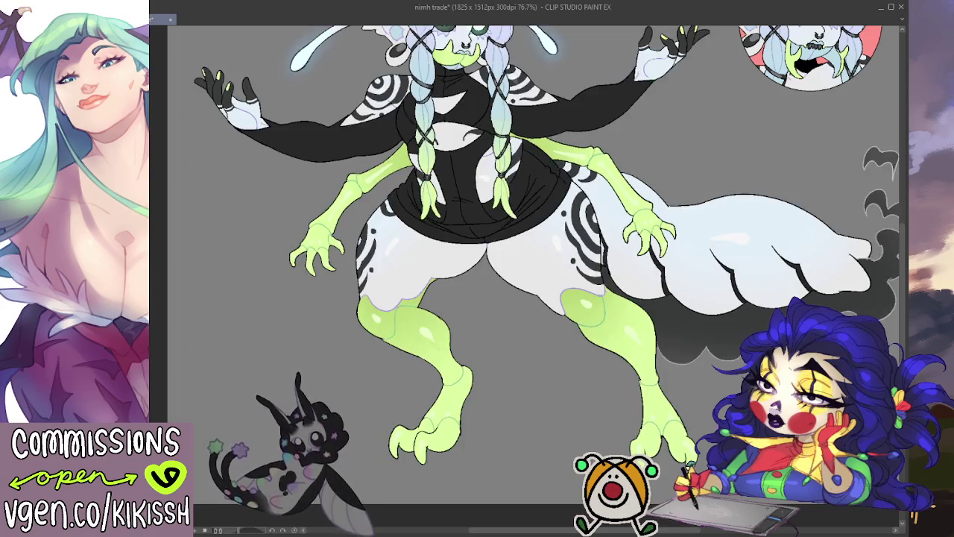
scroll(479, 245, down, 2)
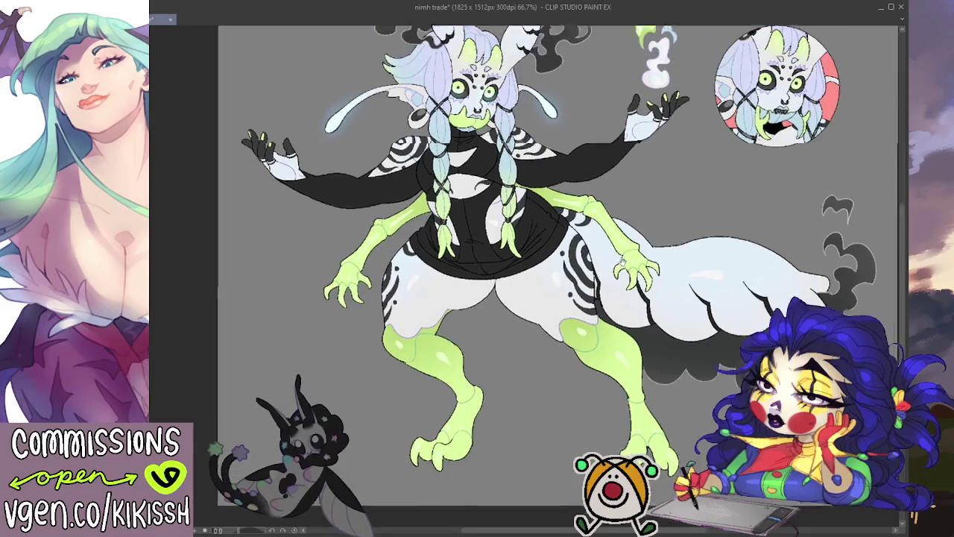
scroll(646, 261, up, 2)
scroll(646, 261, up, 1)
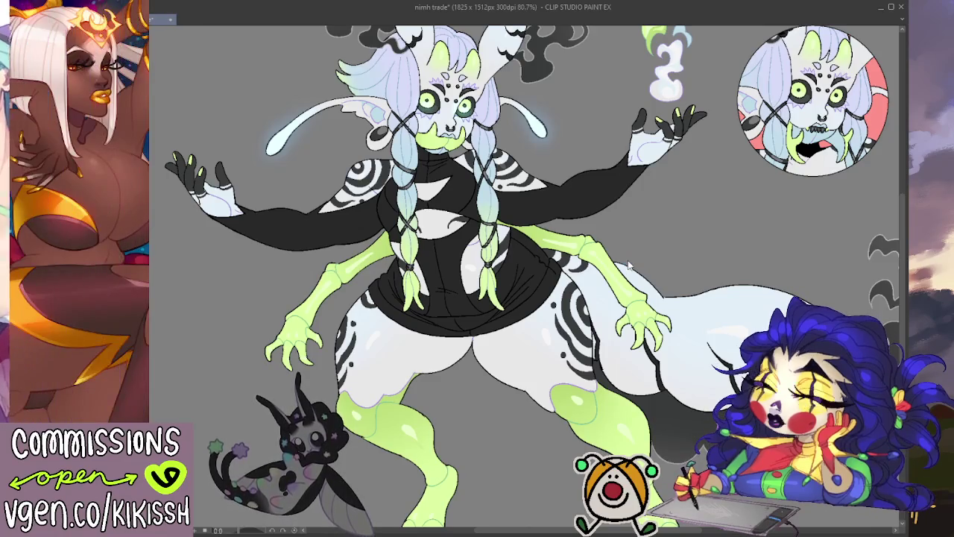
key(ctrl+s)
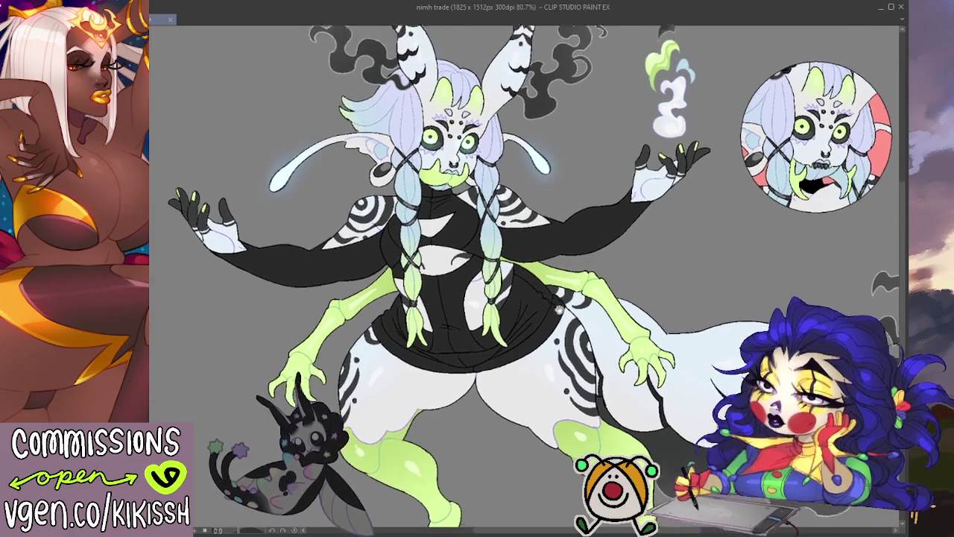
- Paste the black, olive and bone palette photo onto the canvas, undoing one trial placement
drag(159, 260, 167, 302)
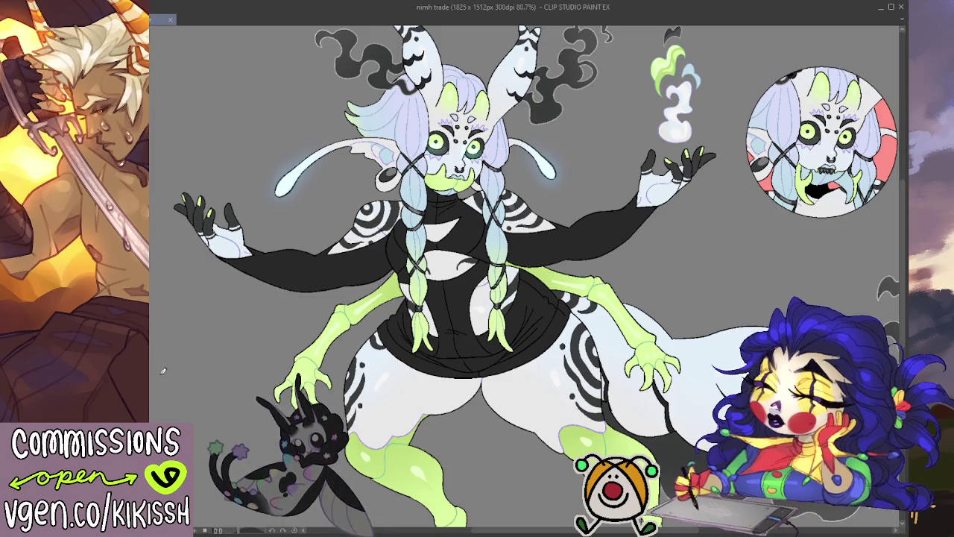
key(ctrl+v)
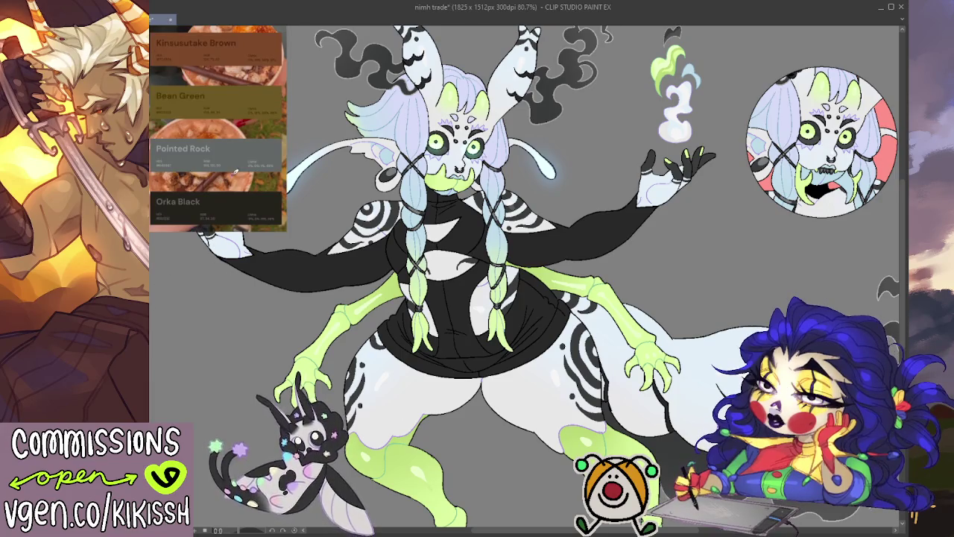
scroll(663, 232, down, 3)
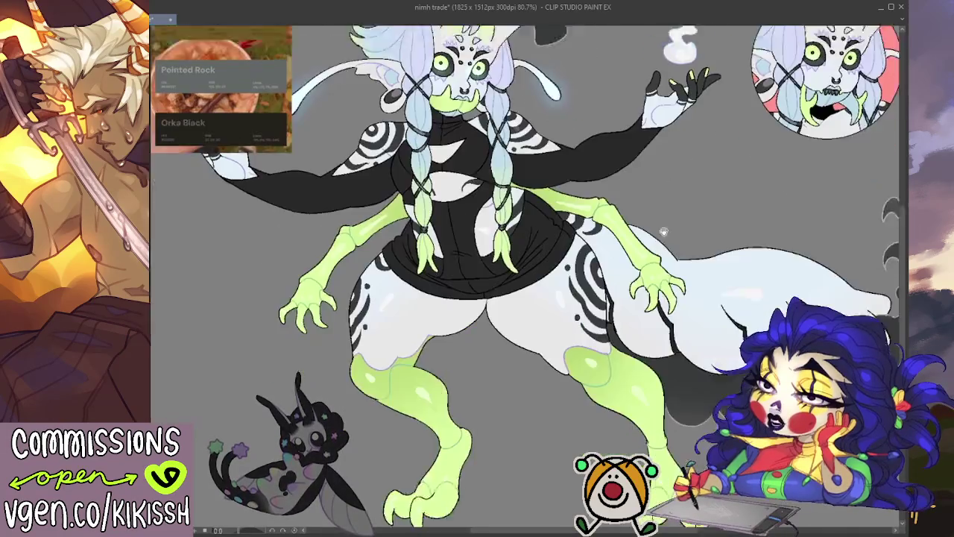
drag(236, 151, 246, 533)
key(ctrl+z)
key(ctrl+z)
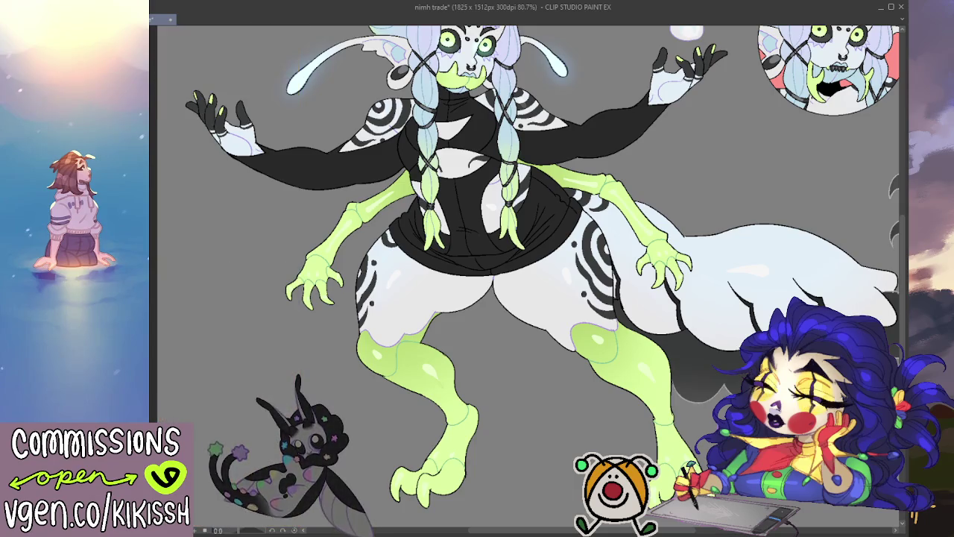
scroll(420, 419, up, 2)
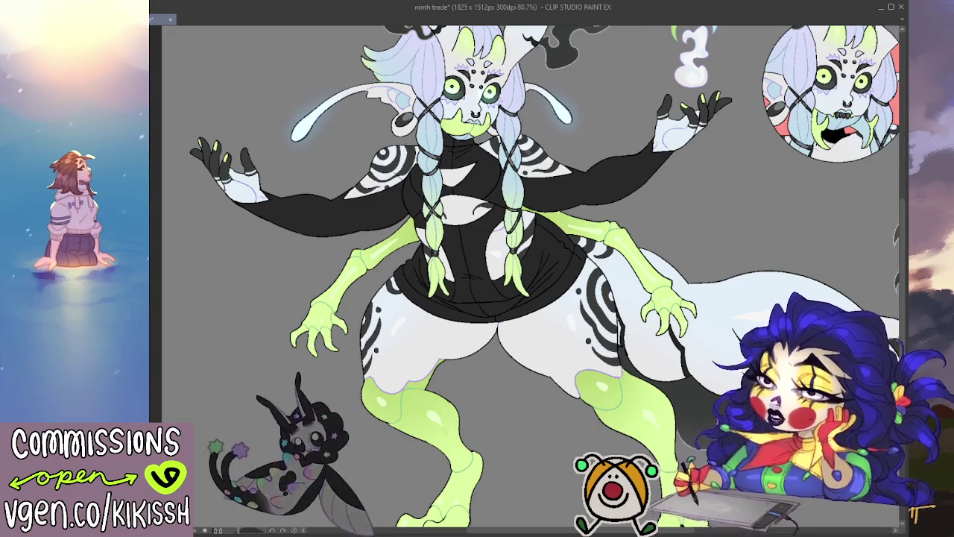
scroll(360, 416, up, 2)
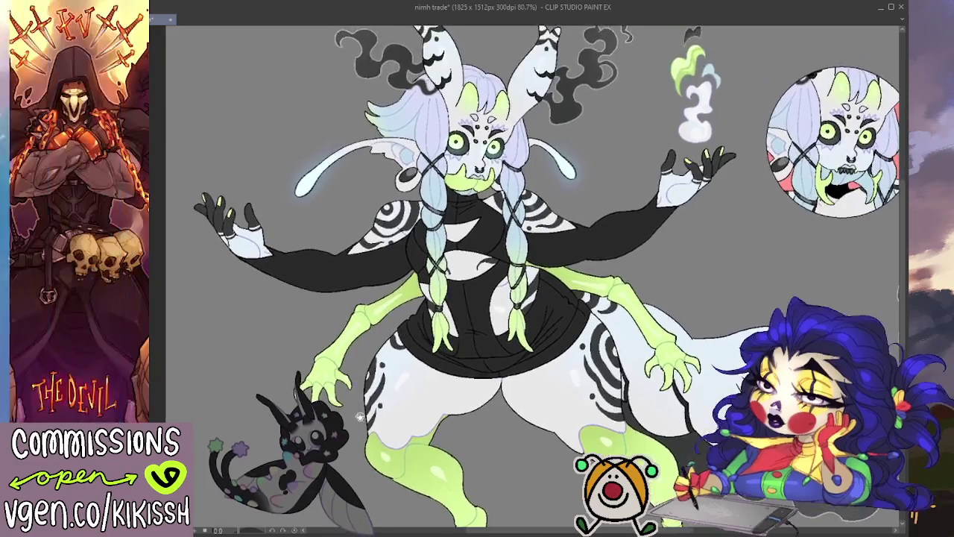
drag(456, 377, 460, 381)
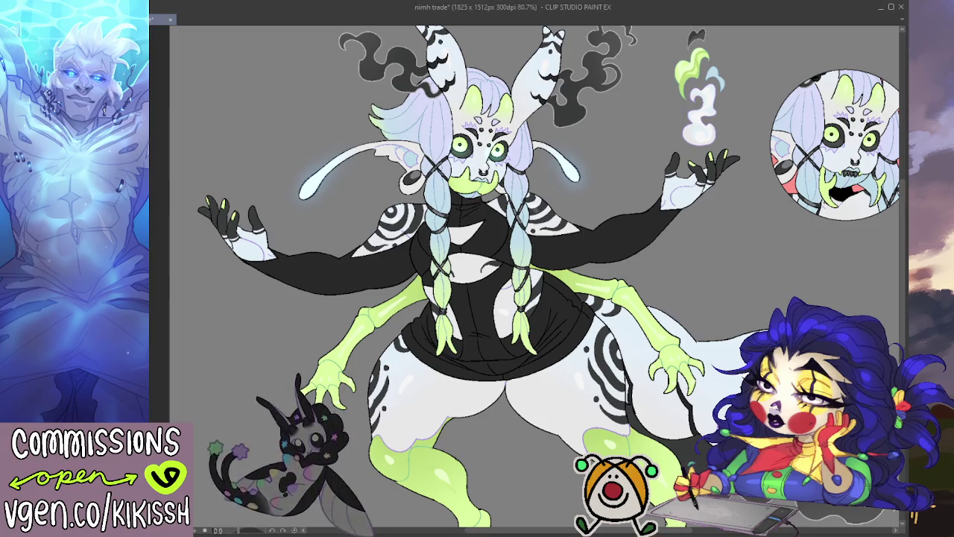
scroll(534, 277, down, 2)
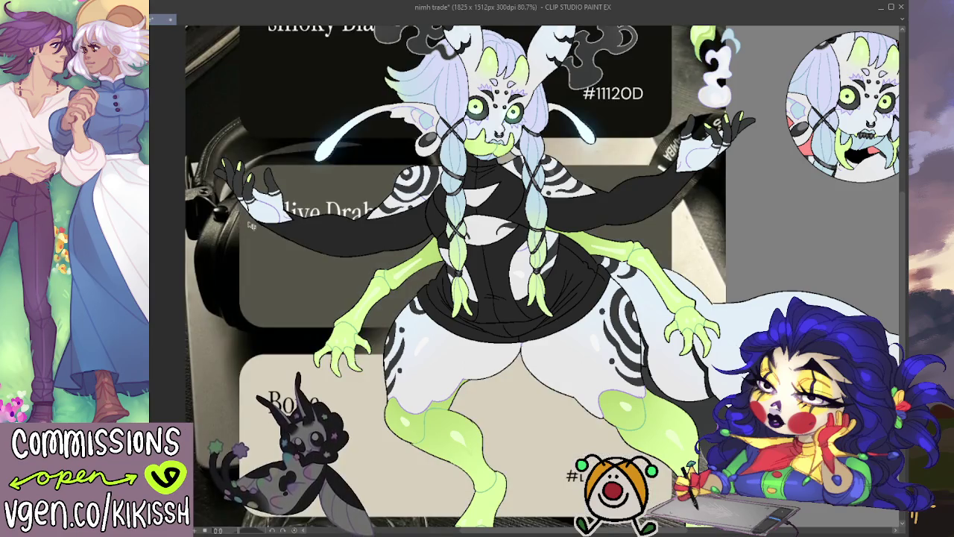
- Scale the palette photo down to a small swatch card beside the figure's lower left
key(ctrl+t)
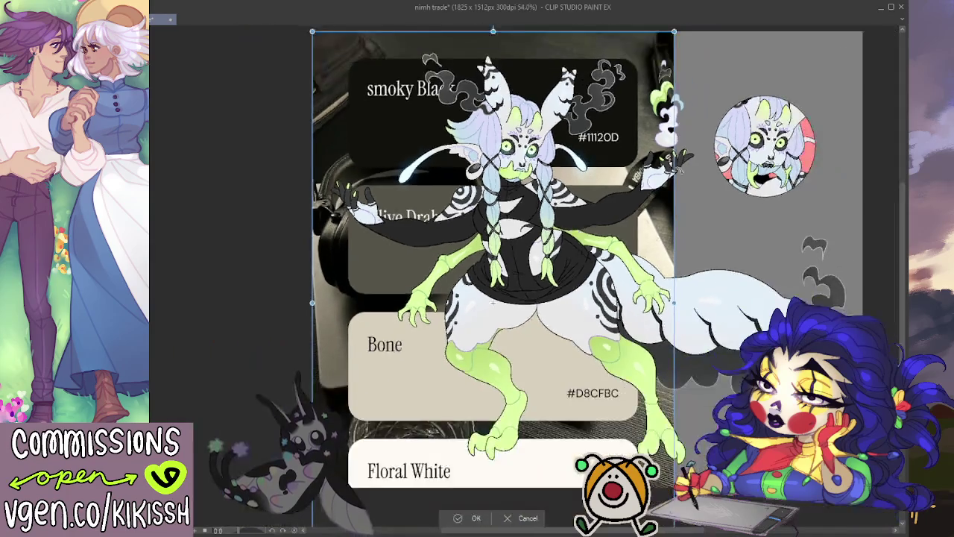
drag(675, 302, 399, 303)
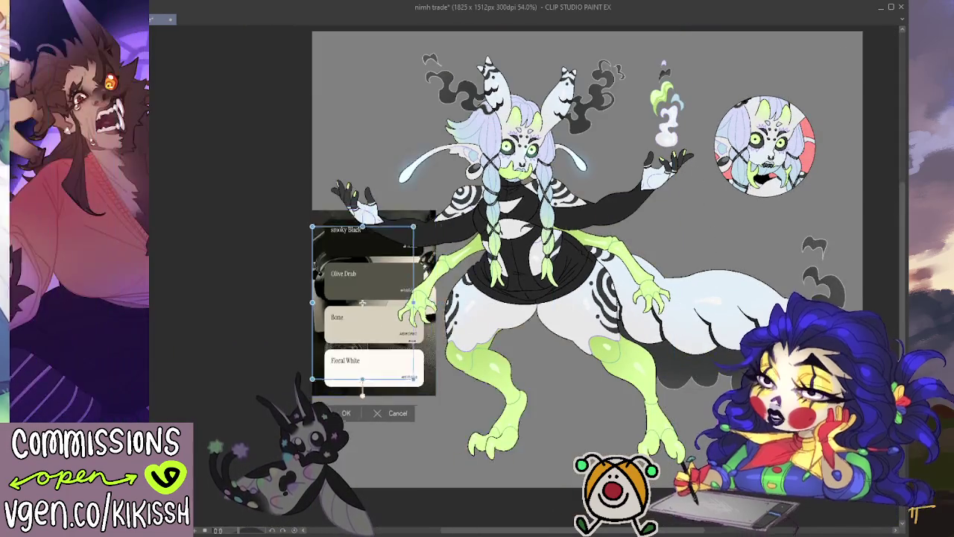
drag(366, 355, 375, 454)
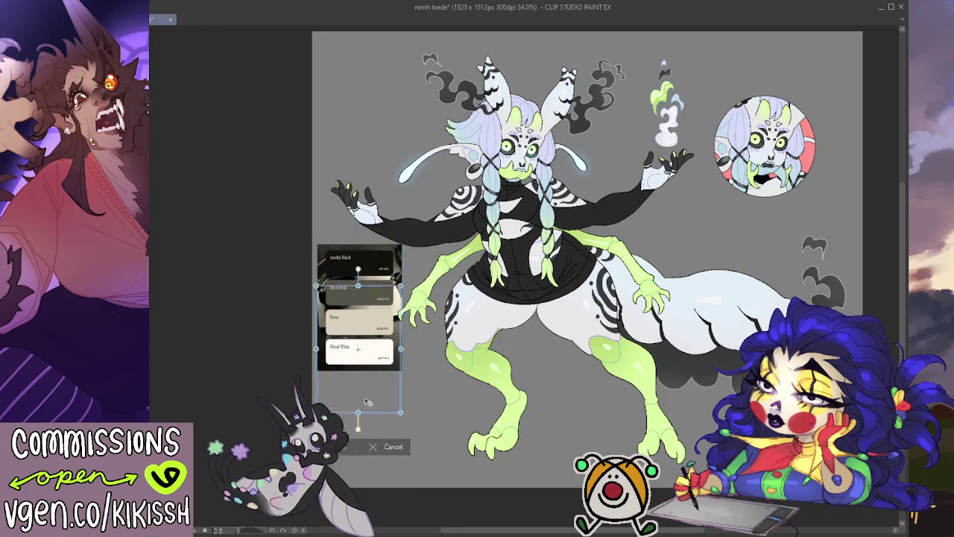
key(Return)
scroll(414, 347, up, 1)
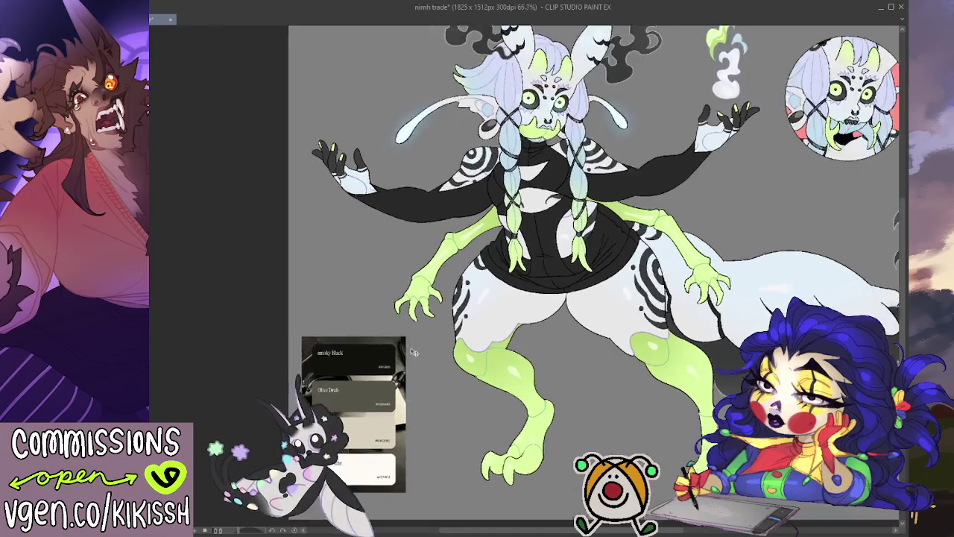
scroll(415, 348, up, 1)
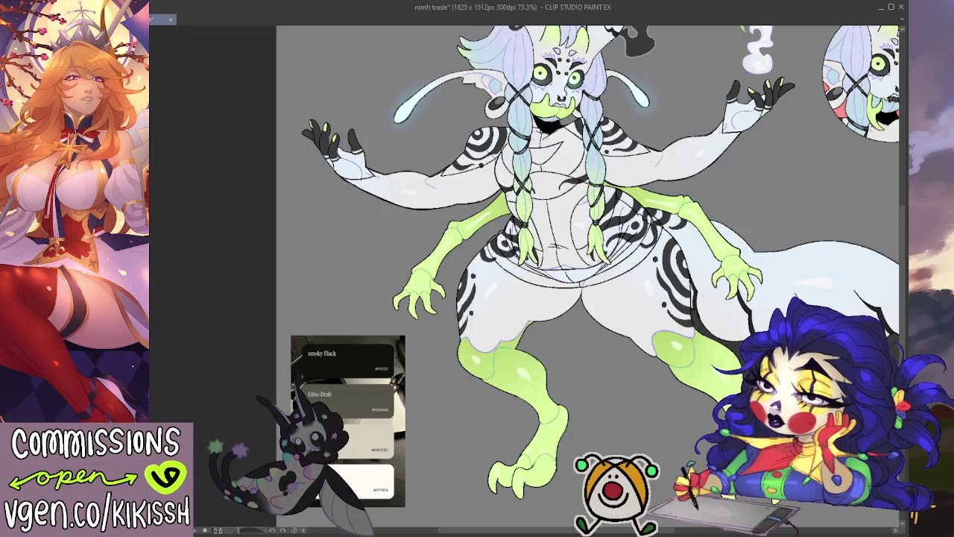
- Restore the black top and fill the torso area between the braids black
key(ctrl+z)
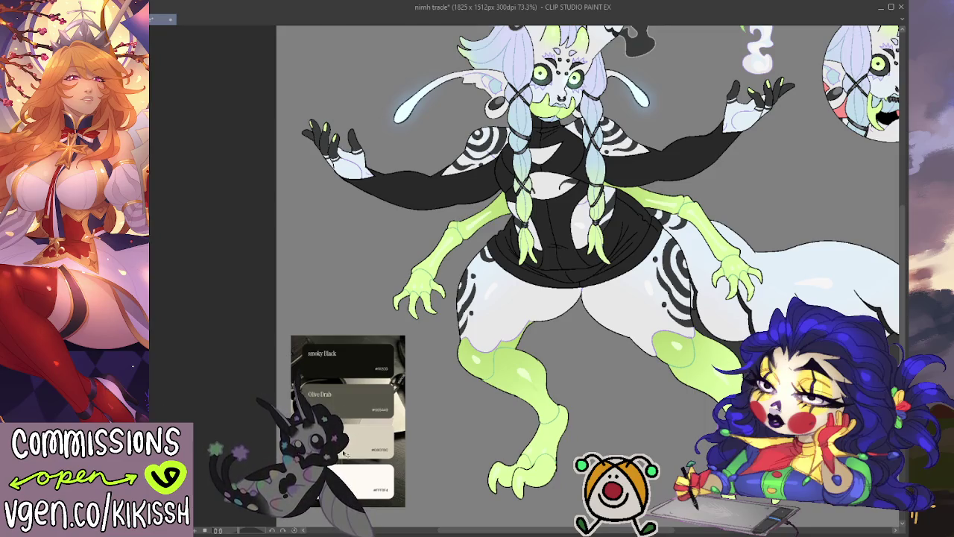
scroll(589, 276, up, 1)
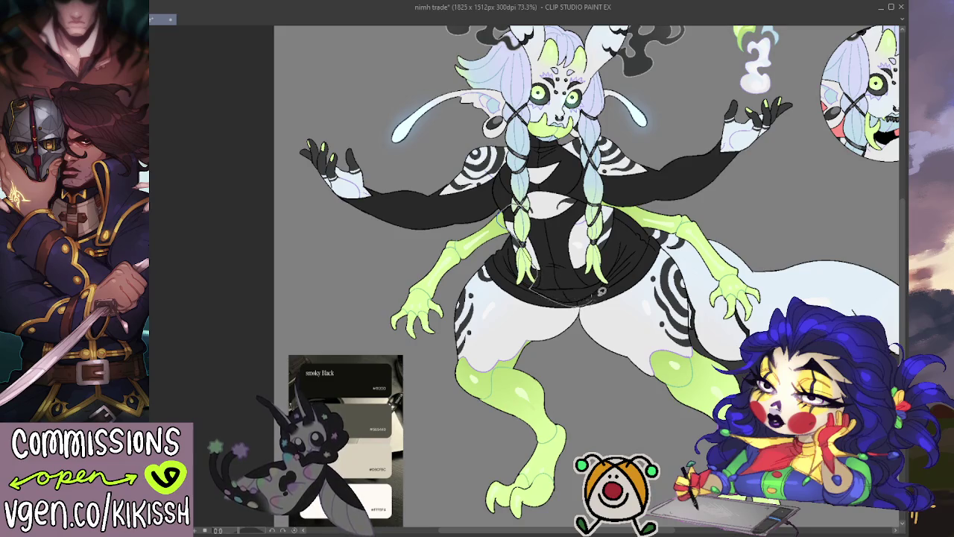
drag(601, 291, 569, 210)
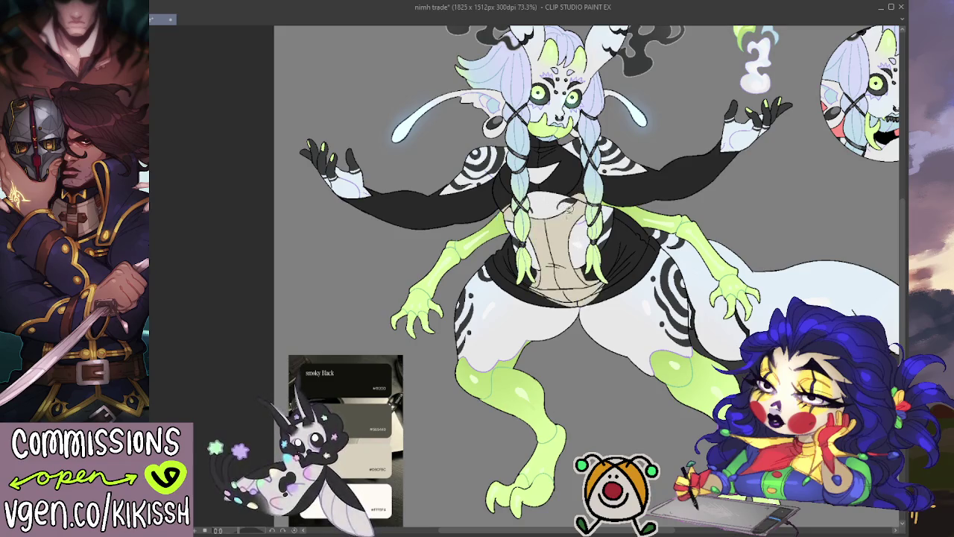
click(577, 237)
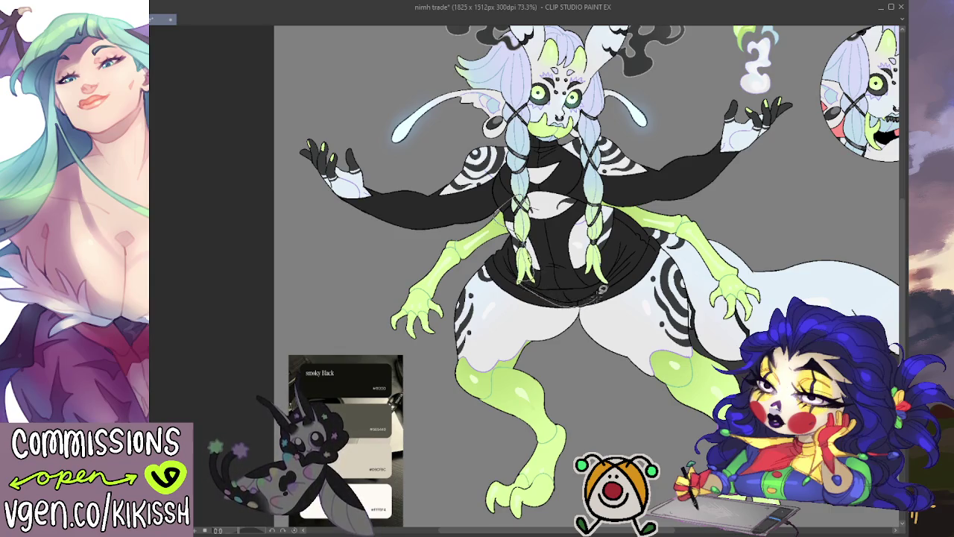
- Test a beige torso fill, undo it, then select and dark-fill the dress and sleeves
click(567, 199)
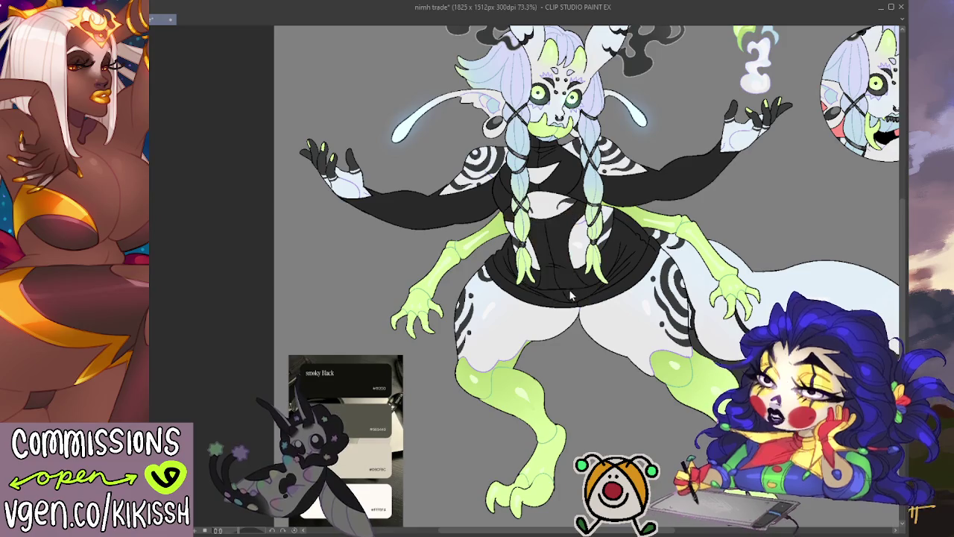
key(ctrl+z)
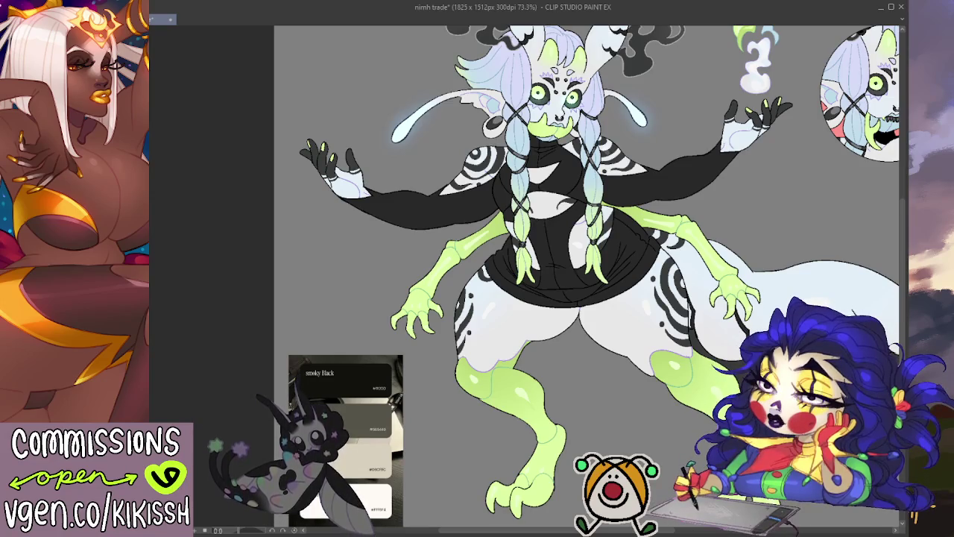
click(559, 268)
key(alt+BackSpace)
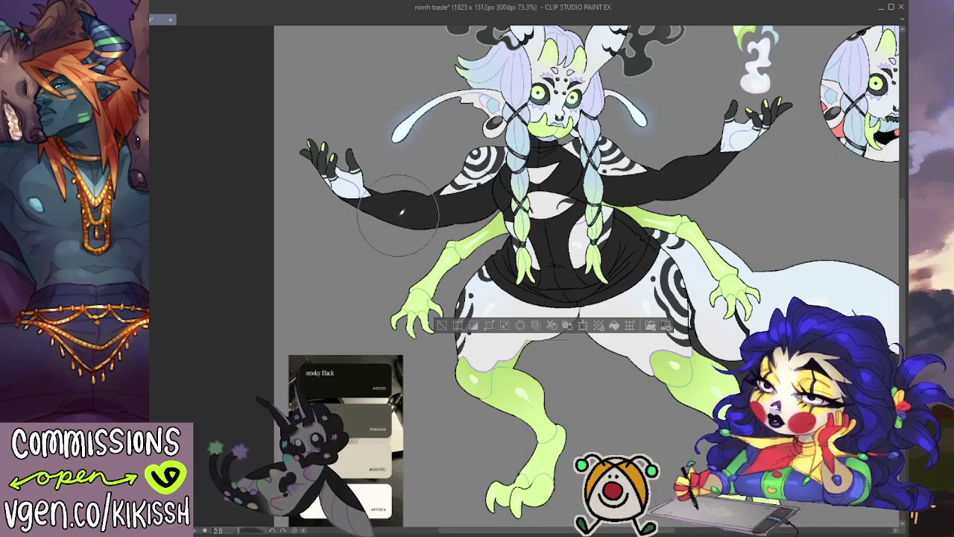
- Enlarge the airbrush and fade both sleeves to lighter grey near the hands
key(bracketright)
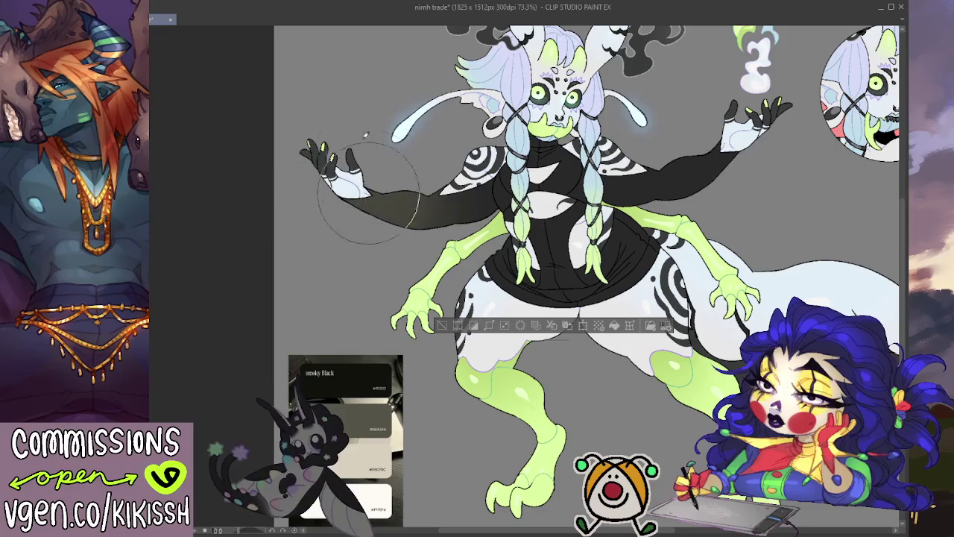
drag(416, 198, 342, 193)
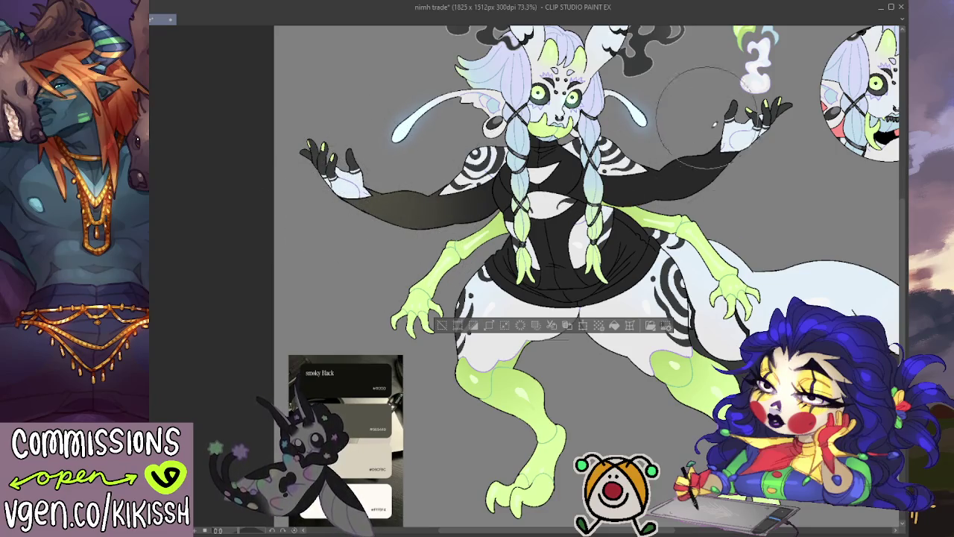
drag(649, 194, 695, 136)
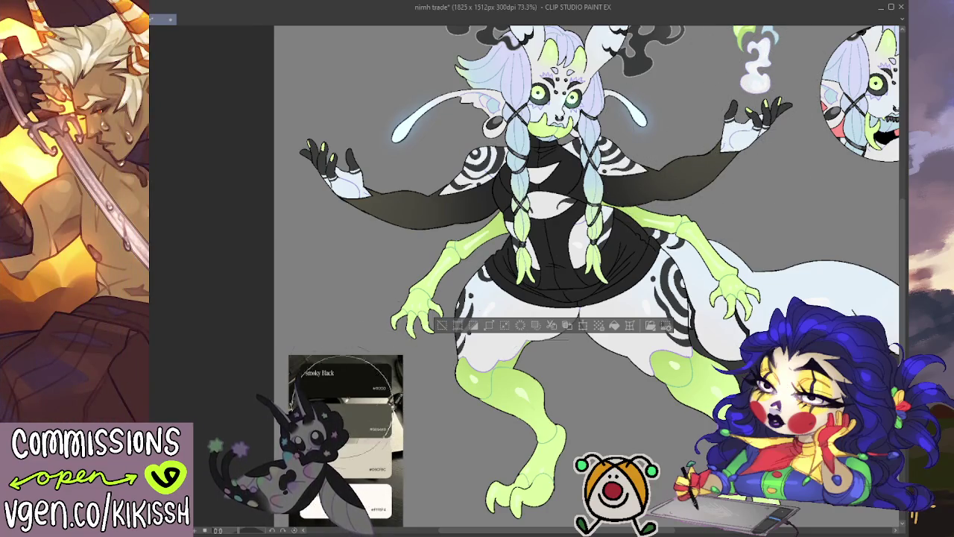
mouse_move(320, 218)
mouse_down()
mouse_move(343, 195)
mouse_move(324, 205)
mouse_move(324, 179)
mouse_up()
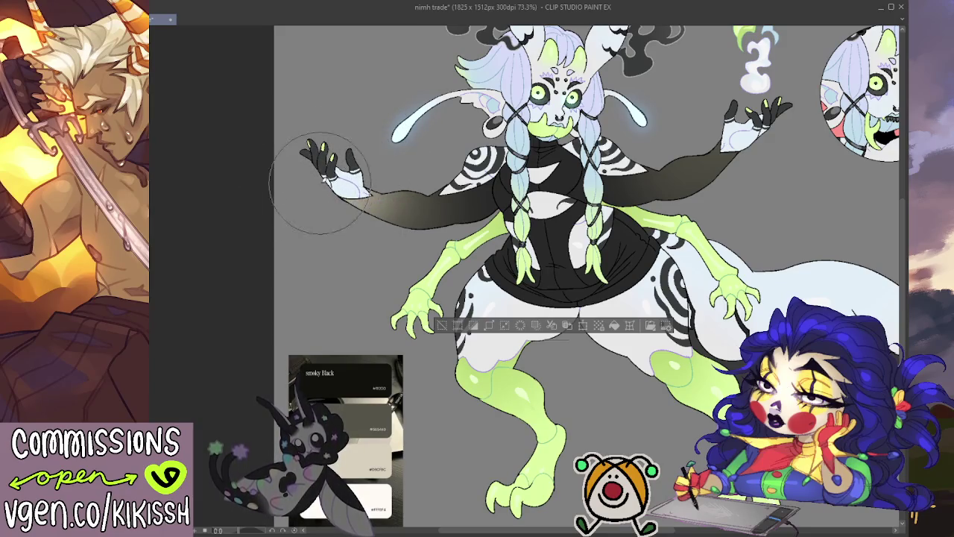
drag(705, 160, 738, 145)
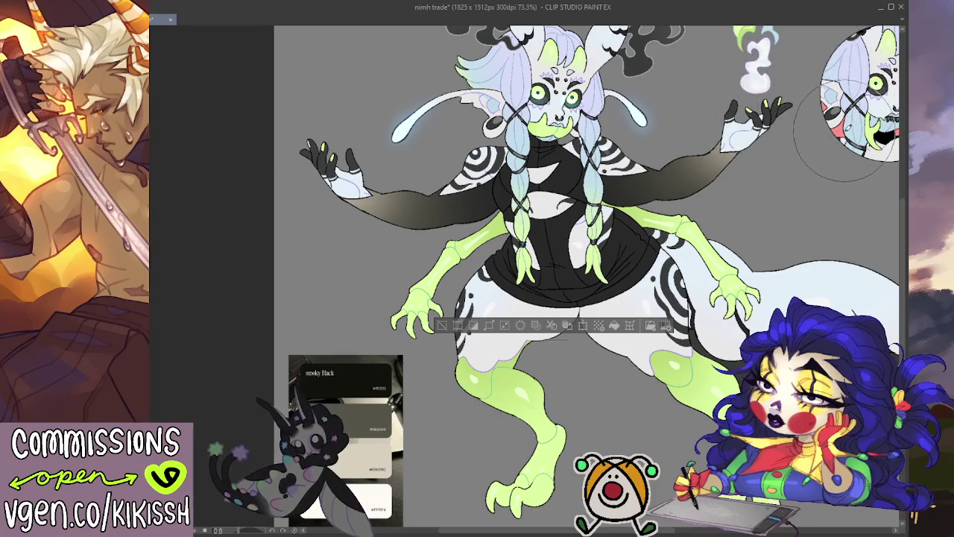
drag(894, 161, 902, 151)
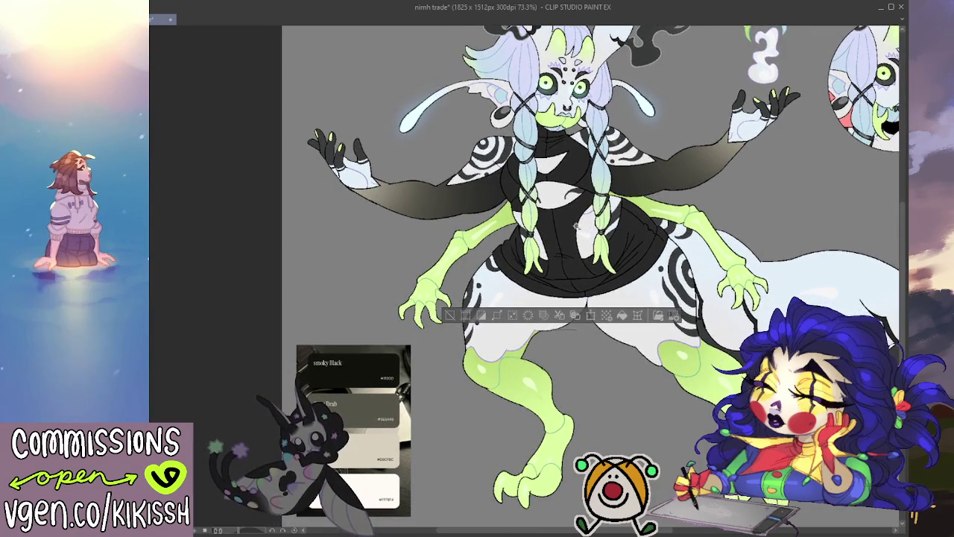
- Lasso-select the torso and clear the corset seam detail inside it
drag(593, 223, 542, 235)
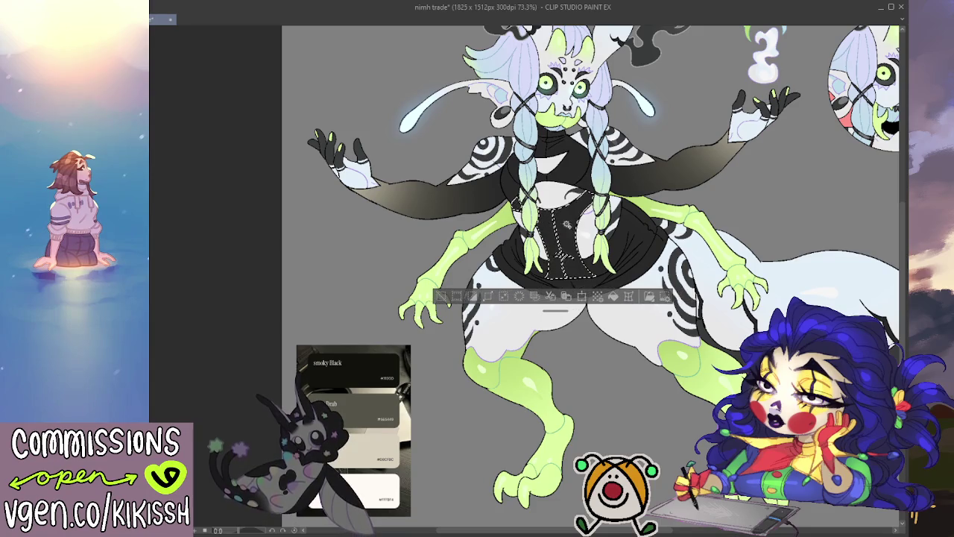
drag(594, 247, 586, 231)
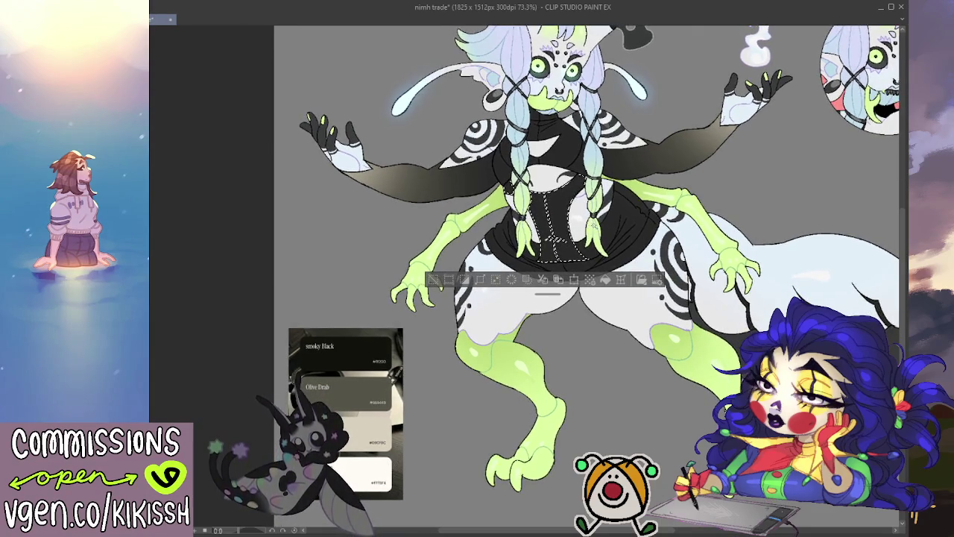
mouse_move(567, 195)
mouse_down()
mouse_move(589, 261)
mouse_move(604, 260)
mouse_up()
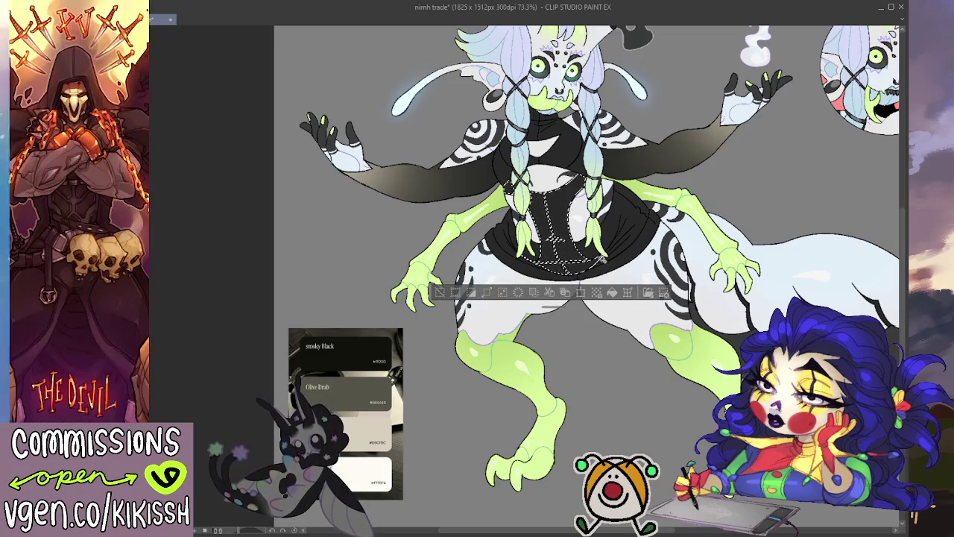
key(Delete)
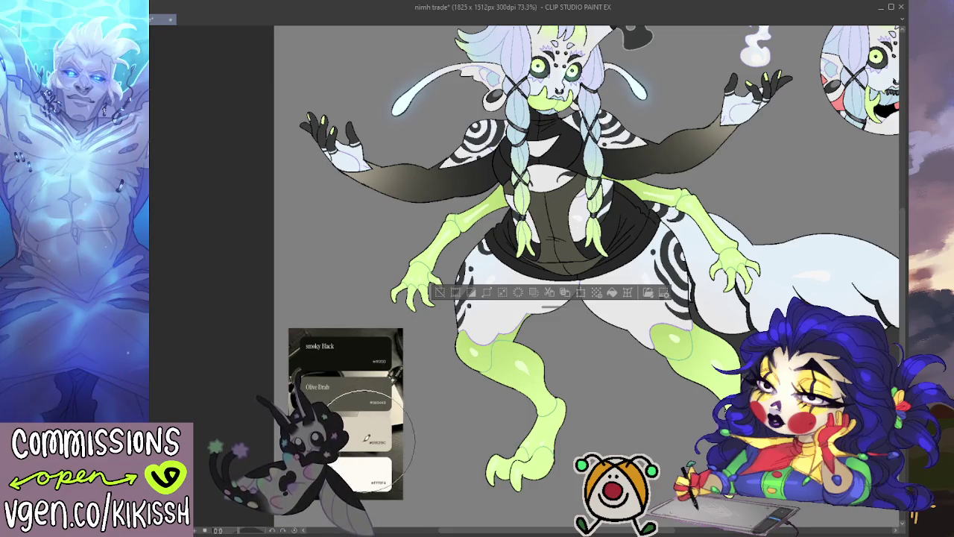
- Airbrush lighter shading down the torso, then undo it
drag(559, 246, 544, 194)
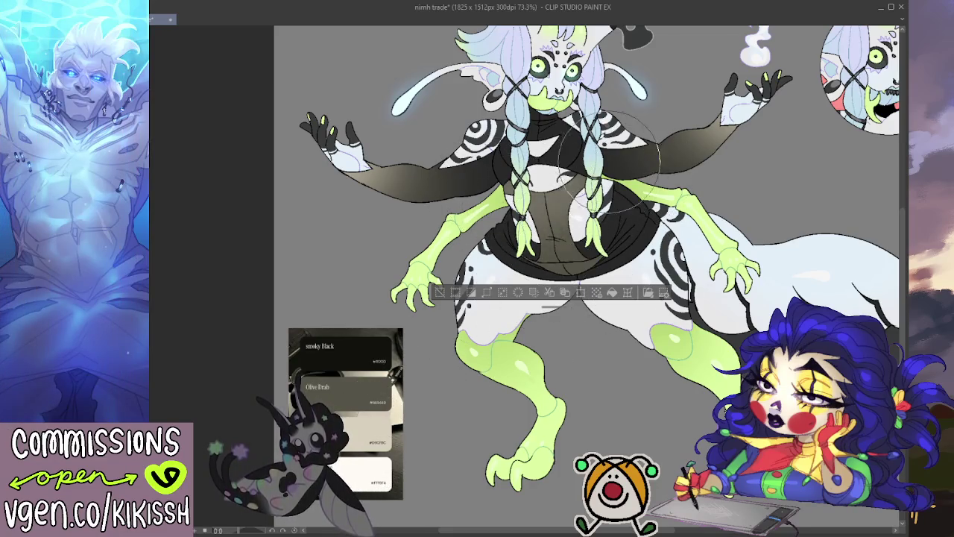
drag(567, 223, 555, 205)
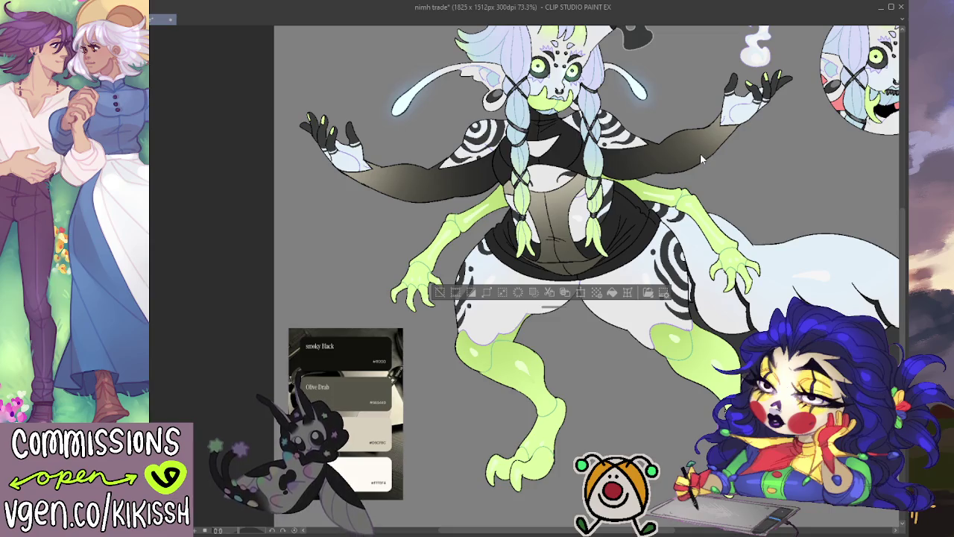
key(ctrl+z)
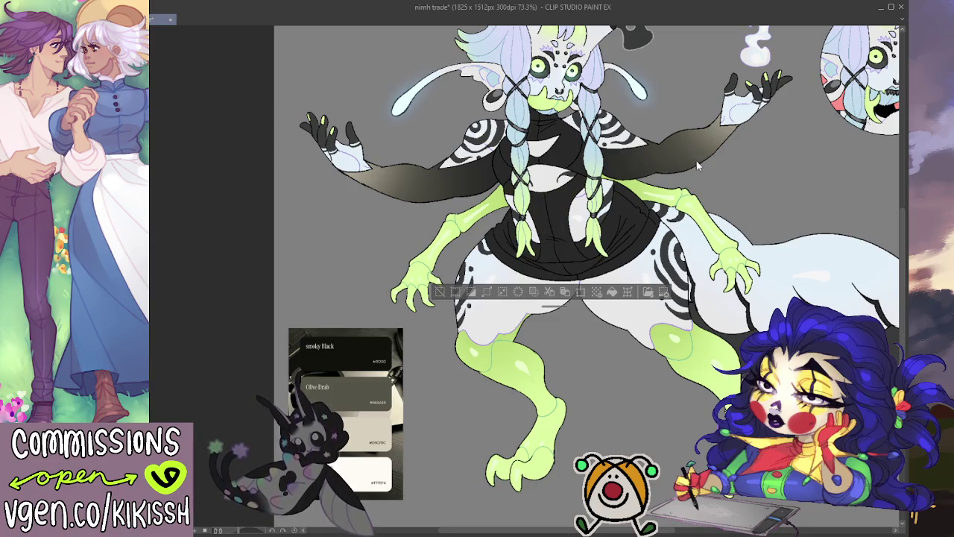
- Deselect the torso and paste in a second colour-palette reference image
key(ctrl+d)
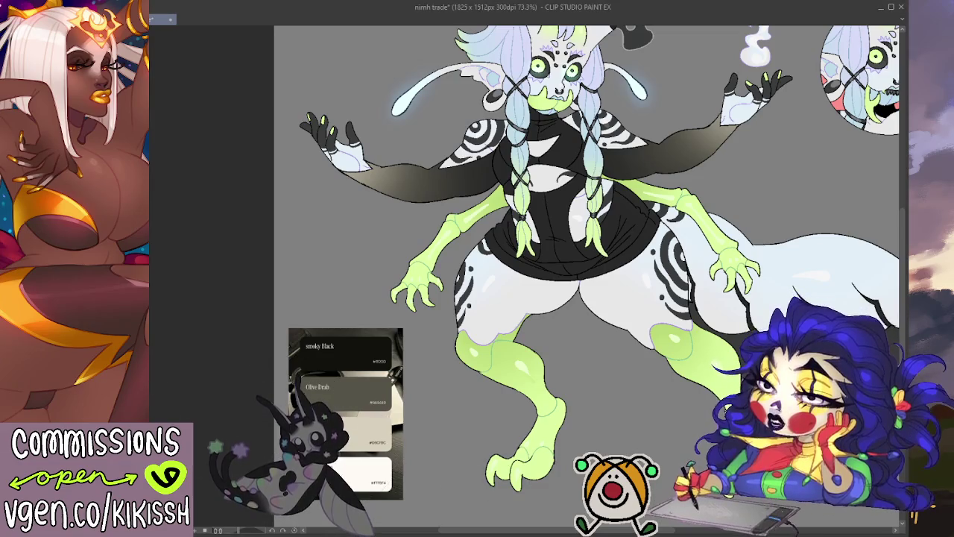
key(ctrl+v)
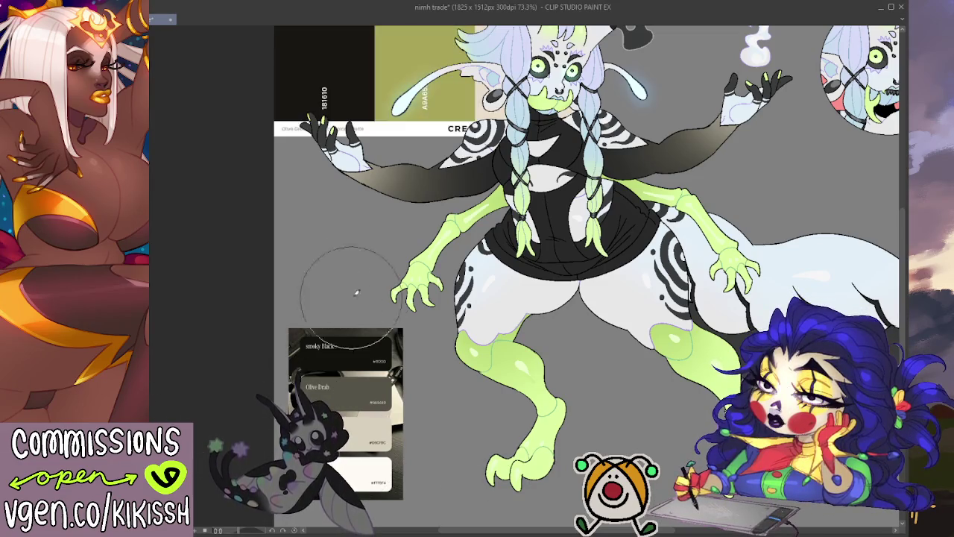
- Shrink the pasted palette to about half size at the canvas's top-left
key(ctrl+t)
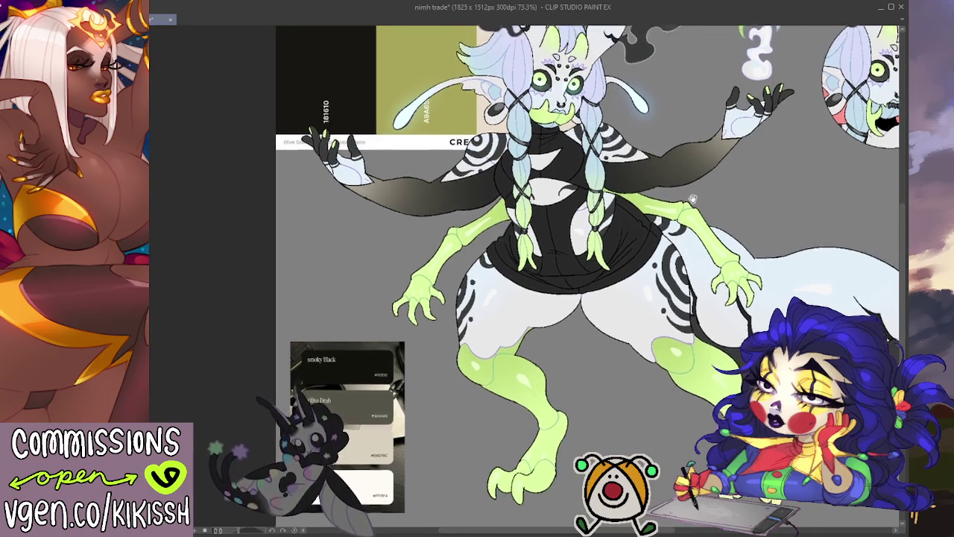
scroll(428, 104, up, 3)
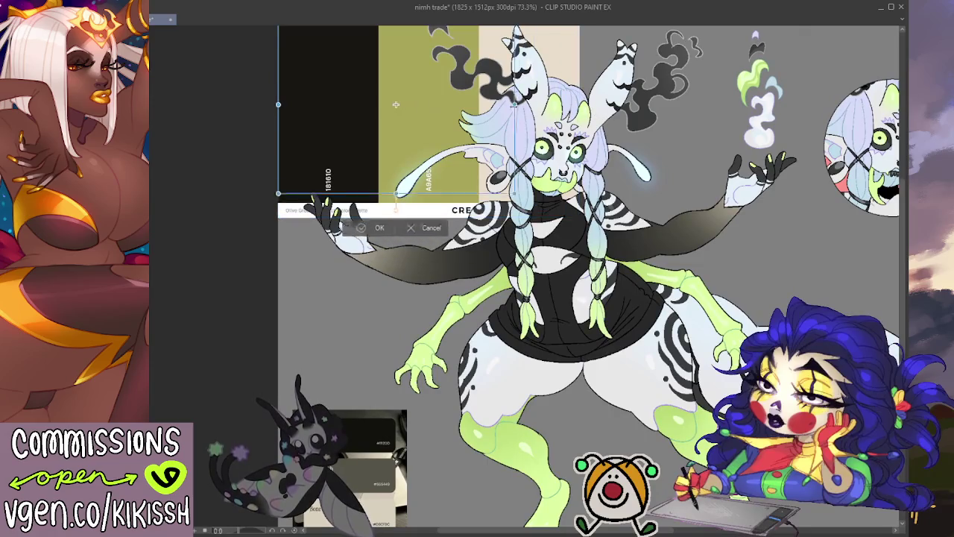
drag(579, 217, 429, 160)
key(Return)
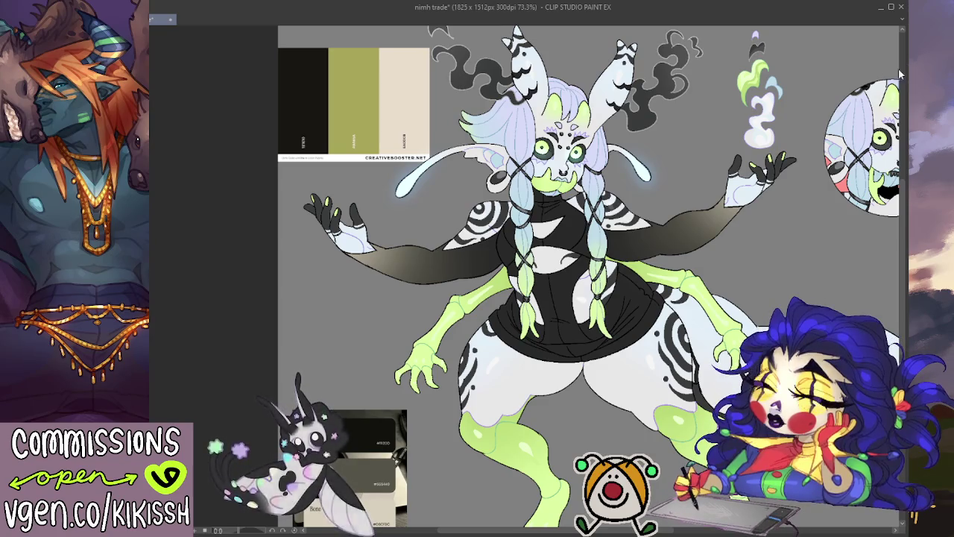
mouse_move(398, 143)
mouse_down()
mouse_move(376, 25)
mouse_move(661, 448)
mouse_move(652, 456)
mouse_up()
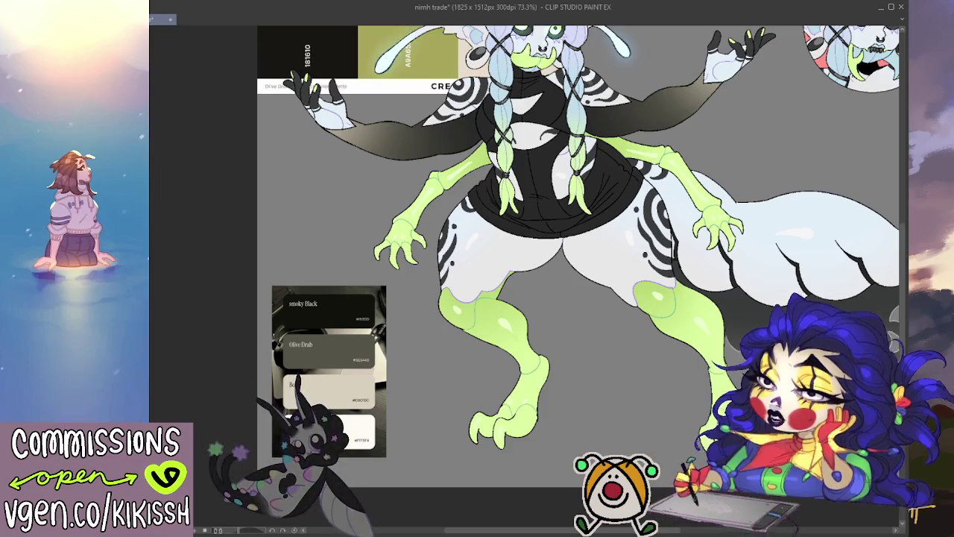
- Refill both sleeves solid black down to the hands and clear the selection
key(ctrl+a)
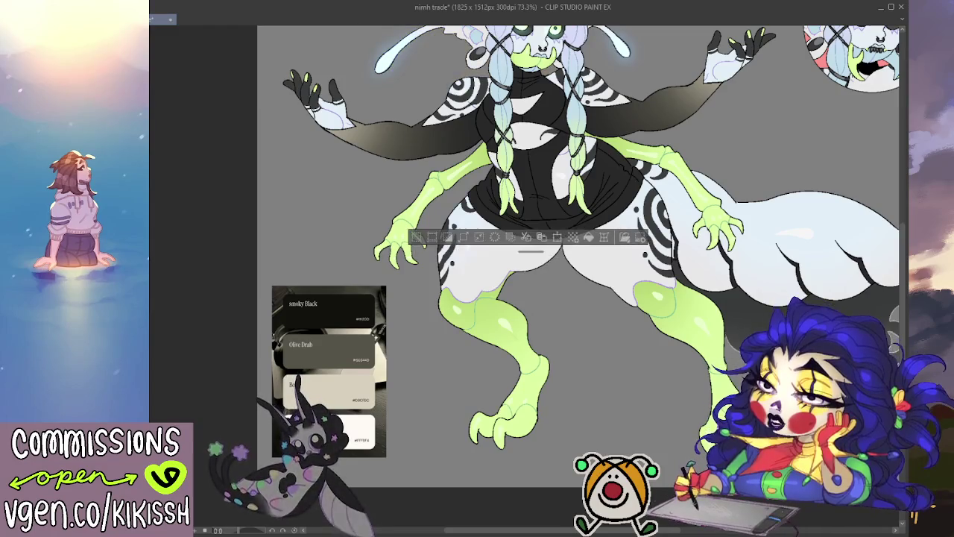
key(alt+BackSpace)
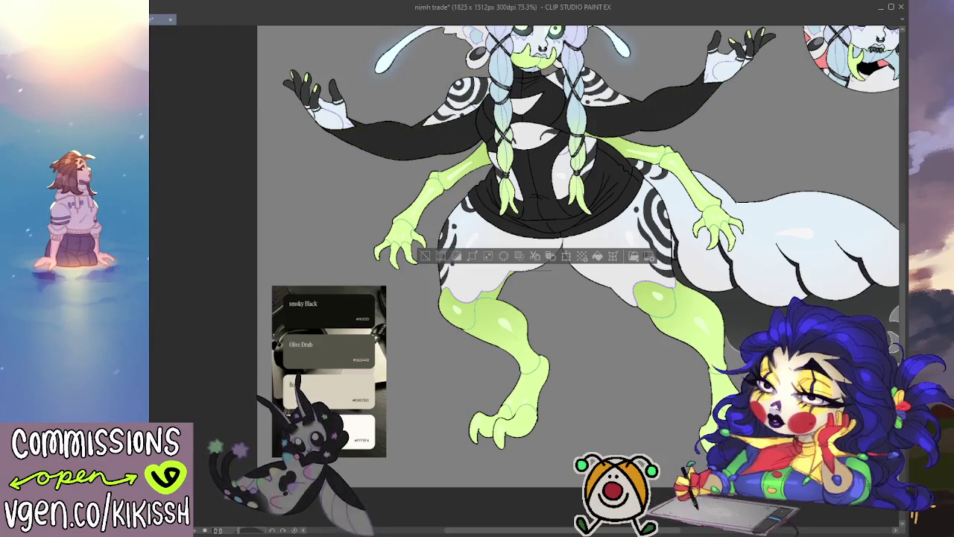
key(ctrl+d)
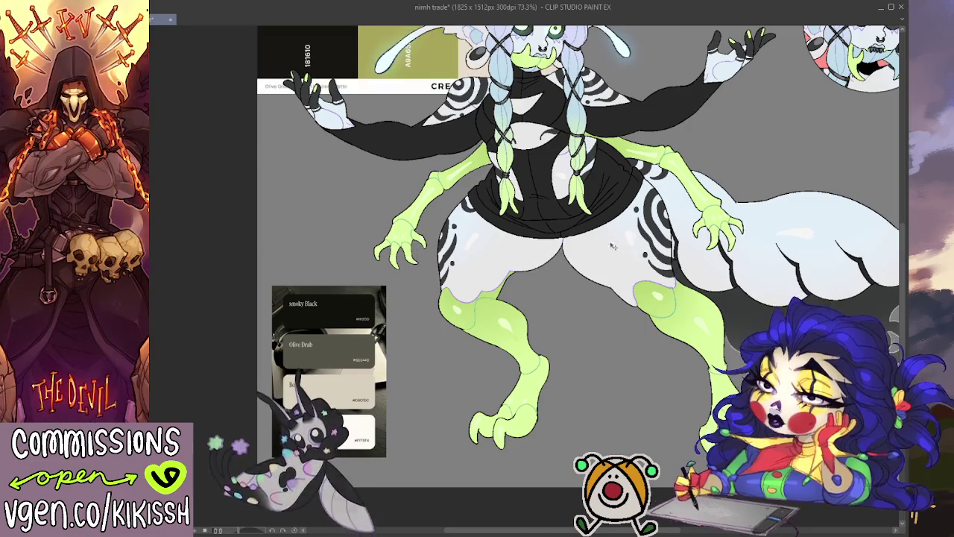
key(ctrl+t)
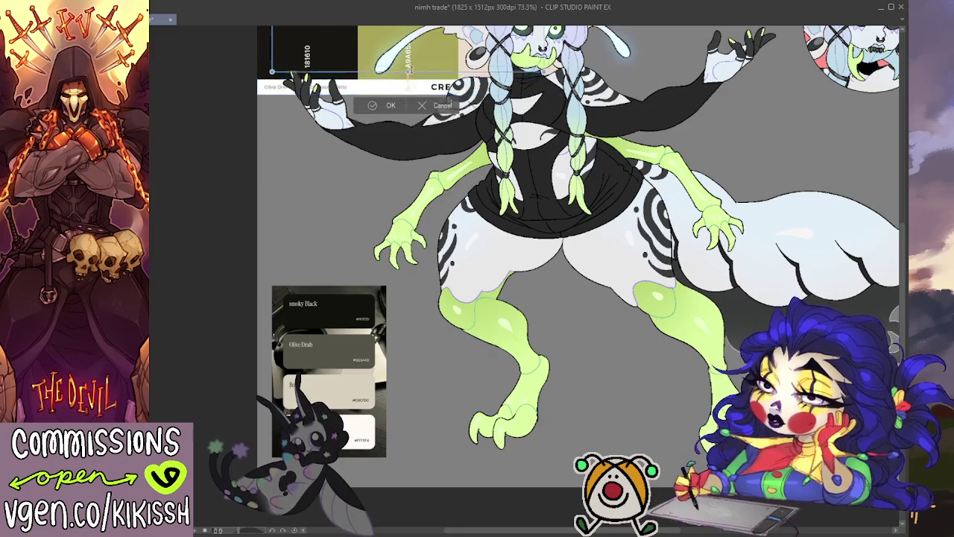
- Move the black, olive and beige palette strip beside the right foot and shrink it slightly
mouse_move(457, 93)
mouse_down()
mouse_move(431, 53)
mouse_move(598, 436)
mouse_move(582, 350)
mouse_move(623, 449)
mouse_up()
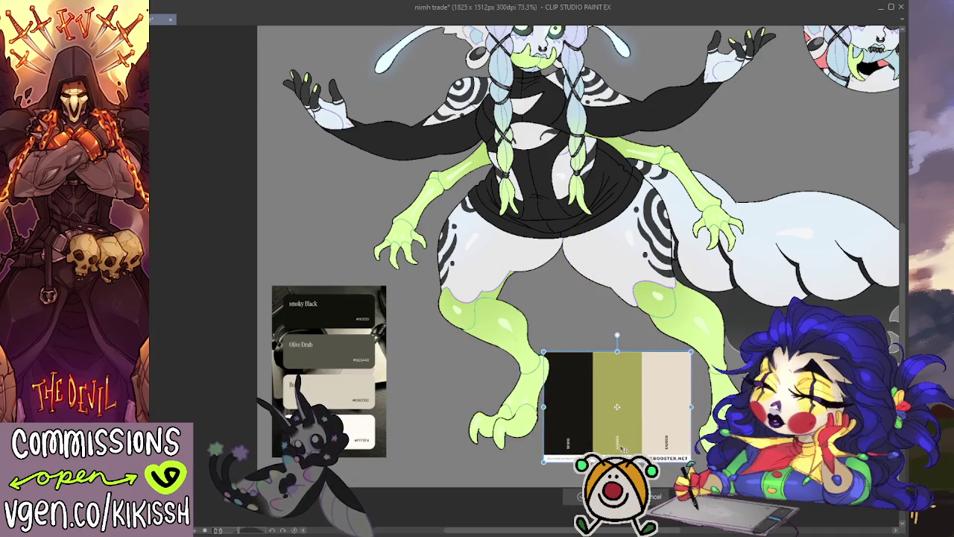
drag(543, 461, 557, 453)
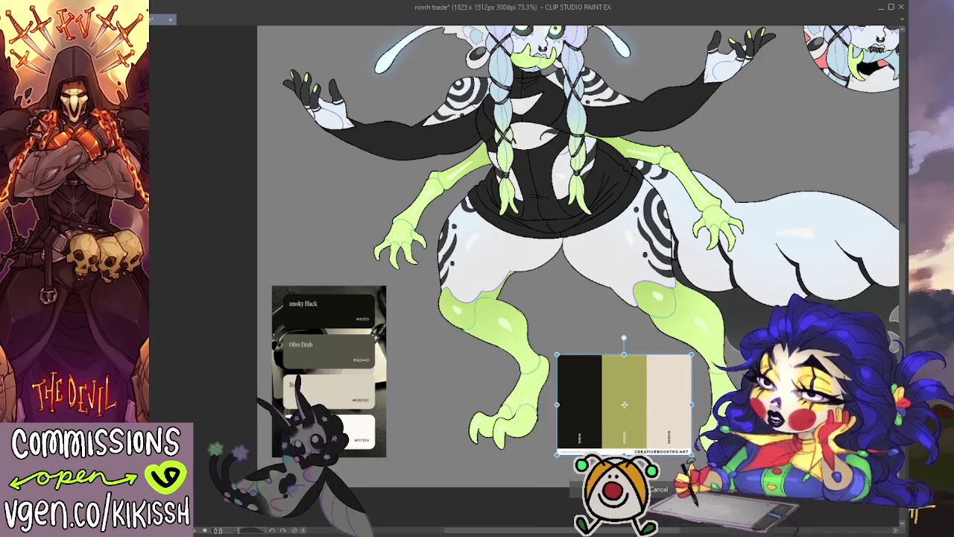
key(Return)
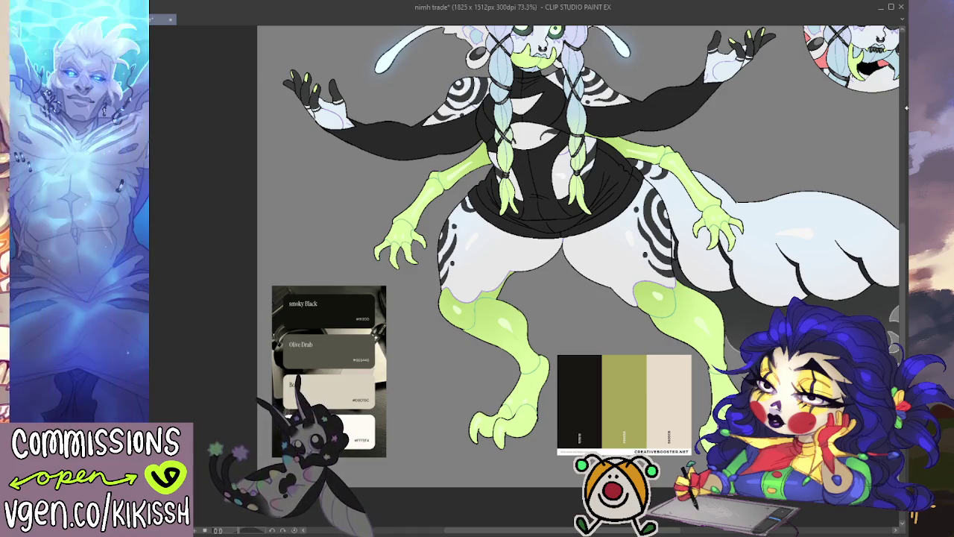
click(618, 130)
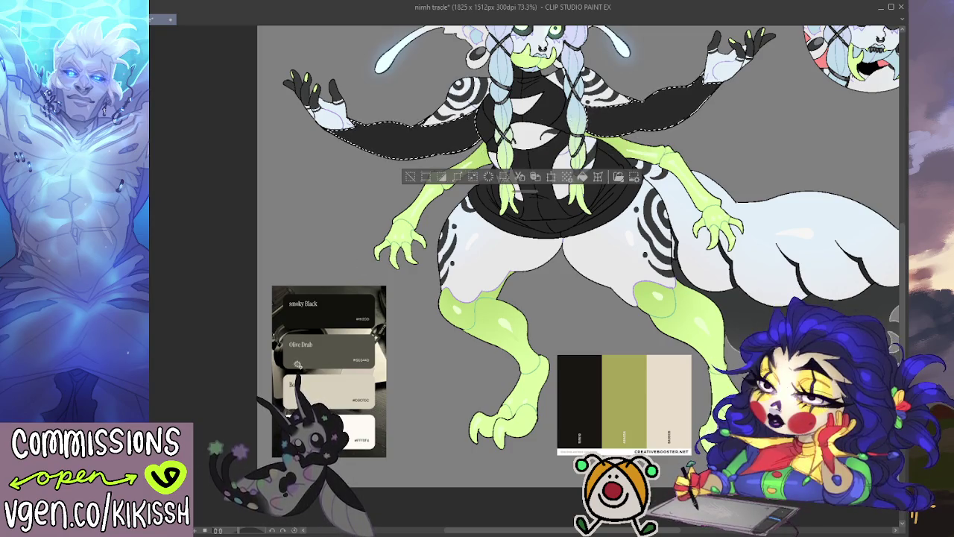
key(alt+BackSpace)
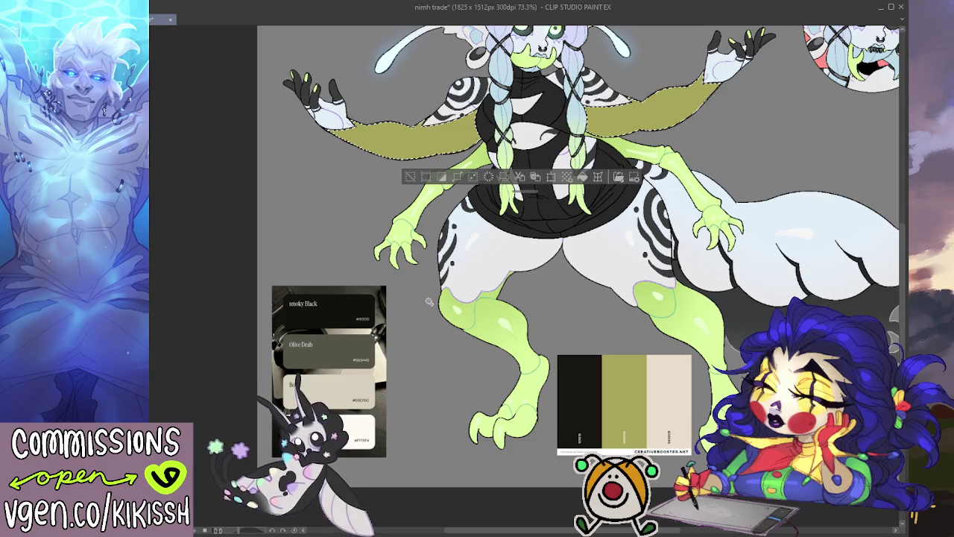
key(ctrl+z)
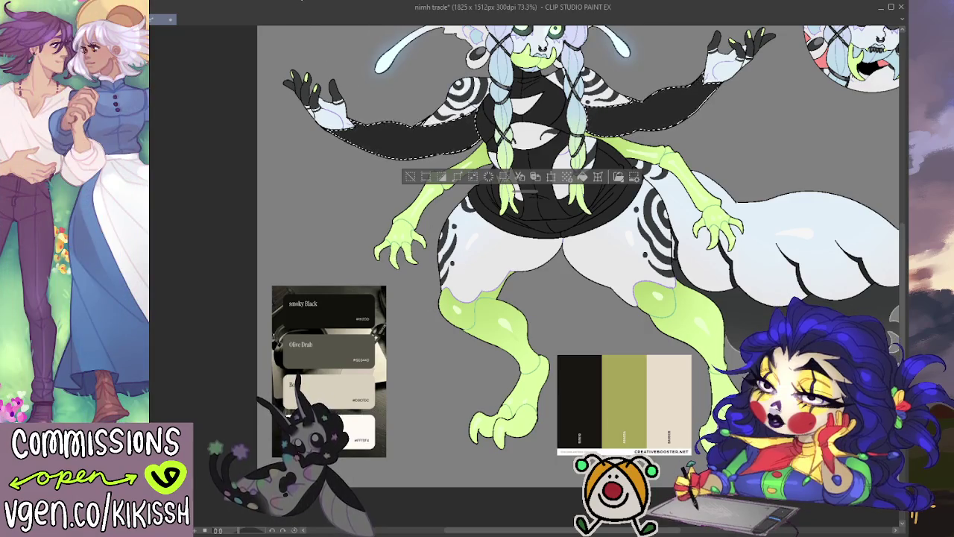
key(ctrl+d)
scroll(578, 261, up, 2)
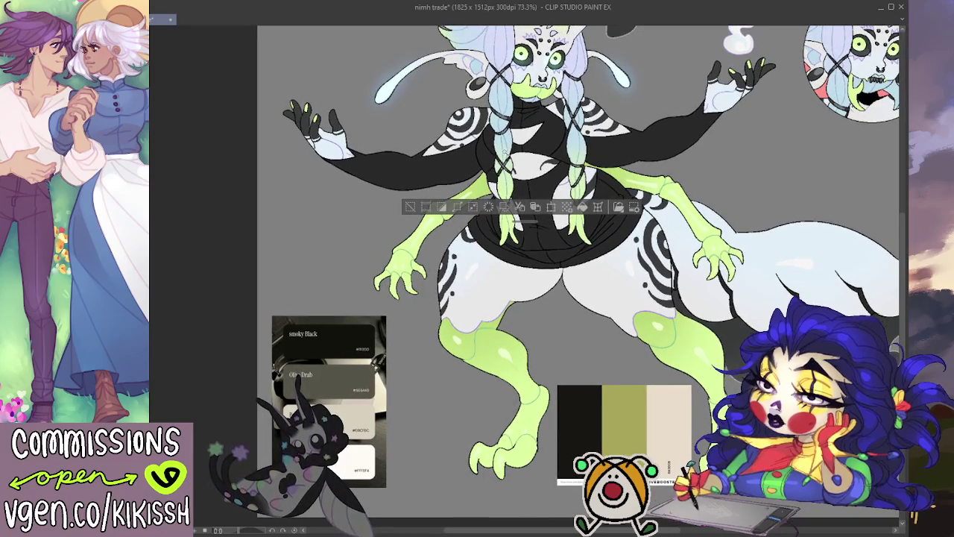
- Airbrush olive-green gradient shading onto the left and right black sleeves
drag(440, 112, 395, 178)
mouse_move(417, 134)
mouse_down()
mouse_move(328, 186)
mouse_move(455, 149)
mouse_move(362, 213)
mouse_move(328, 171)
mouse_move(290, 187)
mouse_move(328, 164)
mouse_up()
mouse_move(611, 150)
mouse_down()
mouse_move(673, 150)
mouse_move(682, 104)
mouse_move(708, 101)
mouse_up()
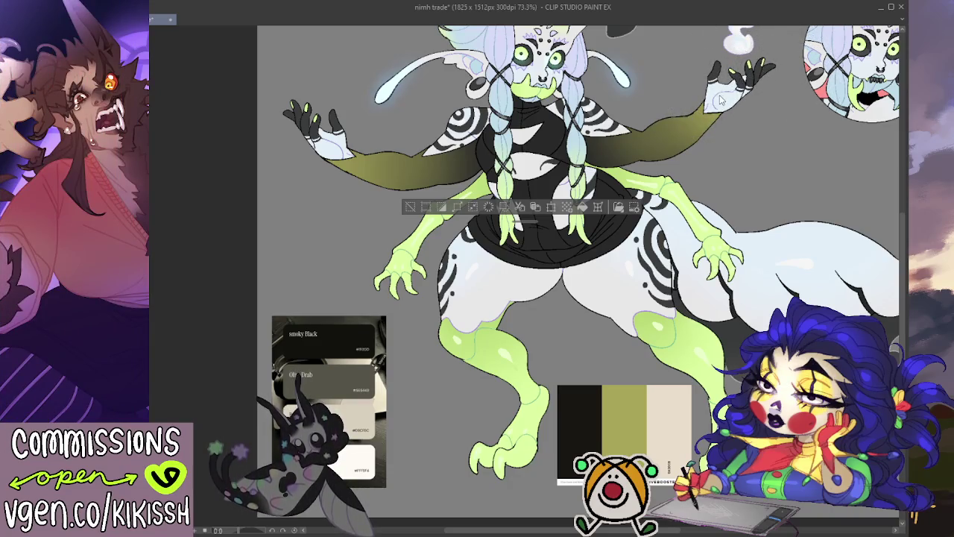
drag(768, 87, 777, 99)
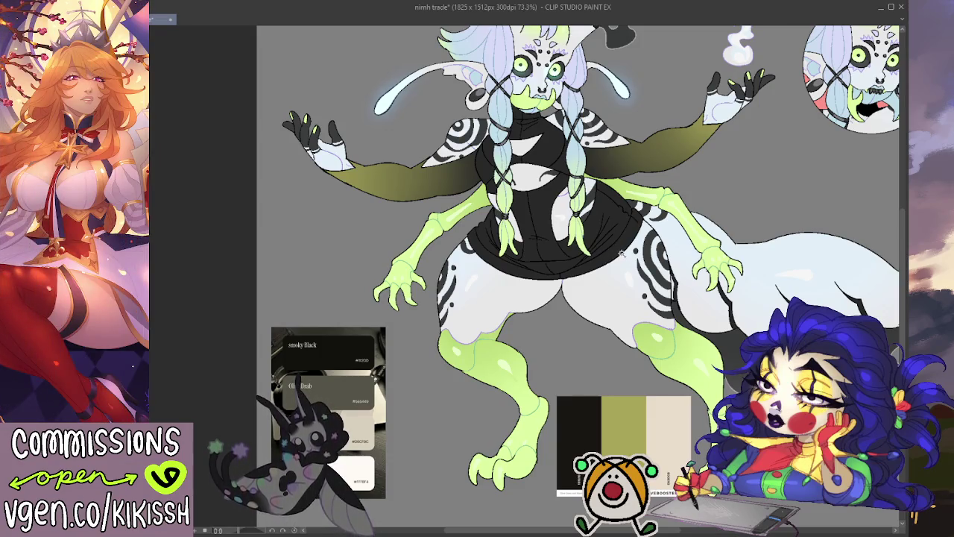
drag(482, 161, 486, 170)
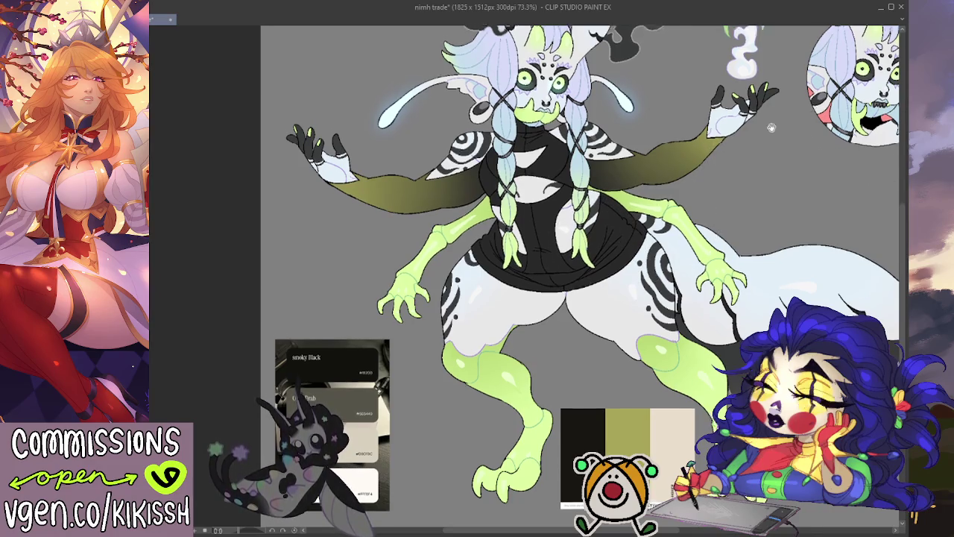
- Select the black skirt and paint over it with a large brush
drag(763, 136, 775, 160)
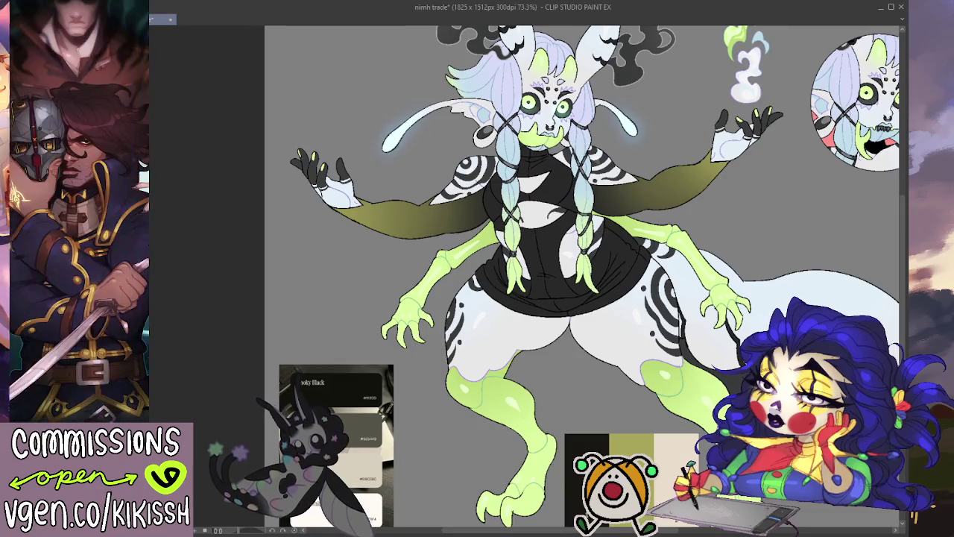
click(521, 308)
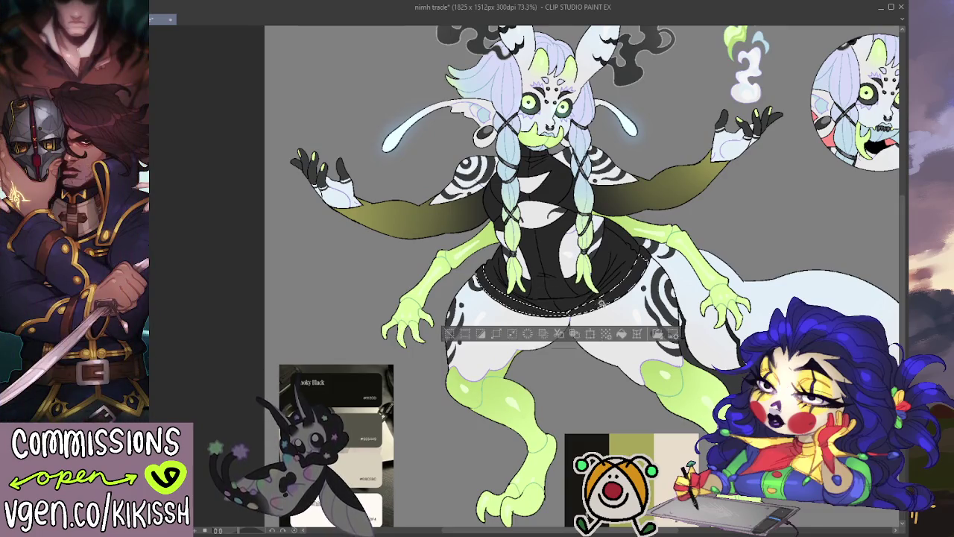
drag(617, 280, 624, 277)
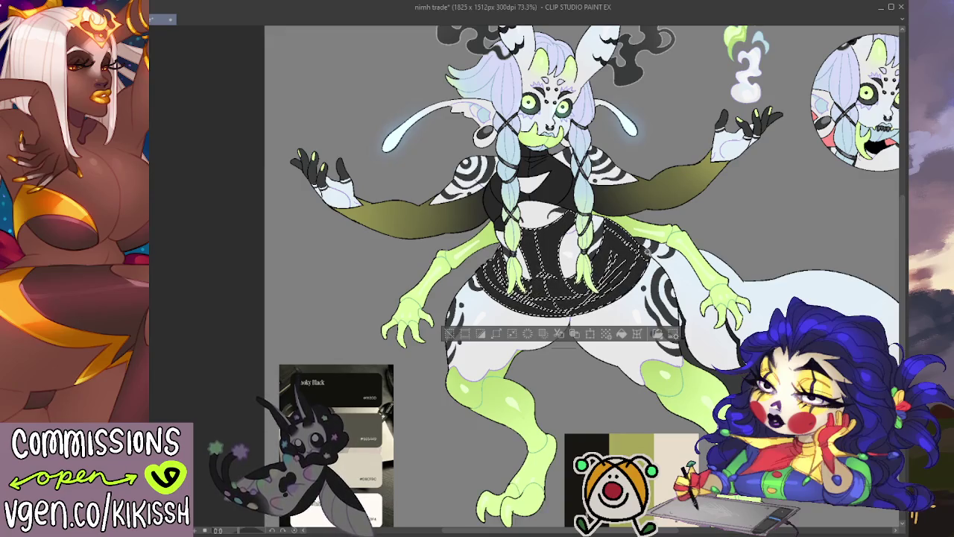
drag(526, 276, 626, 224)
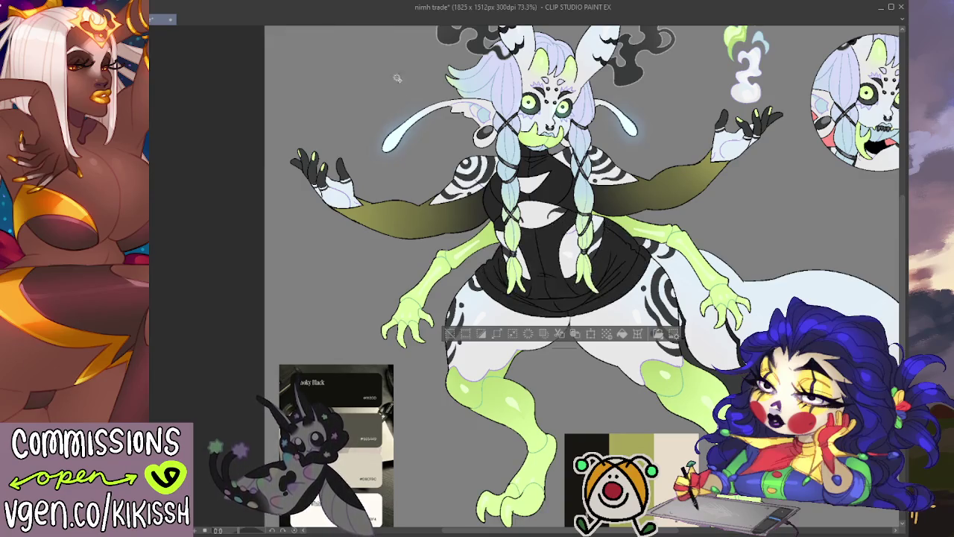
drag(529, 276, 581, 294)
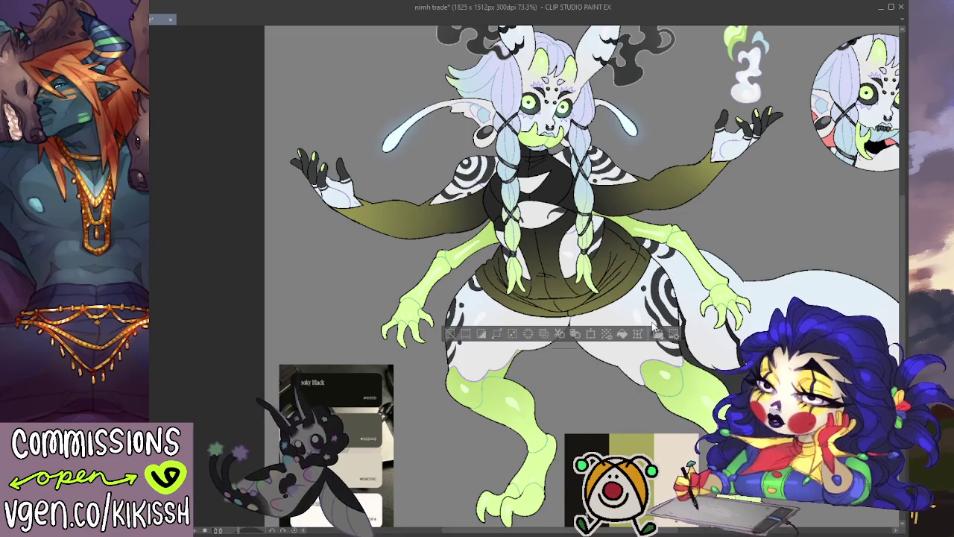
- Fill the skirt selection solid black and airbrush soft olive shading along its lower edge
click(622, 334)
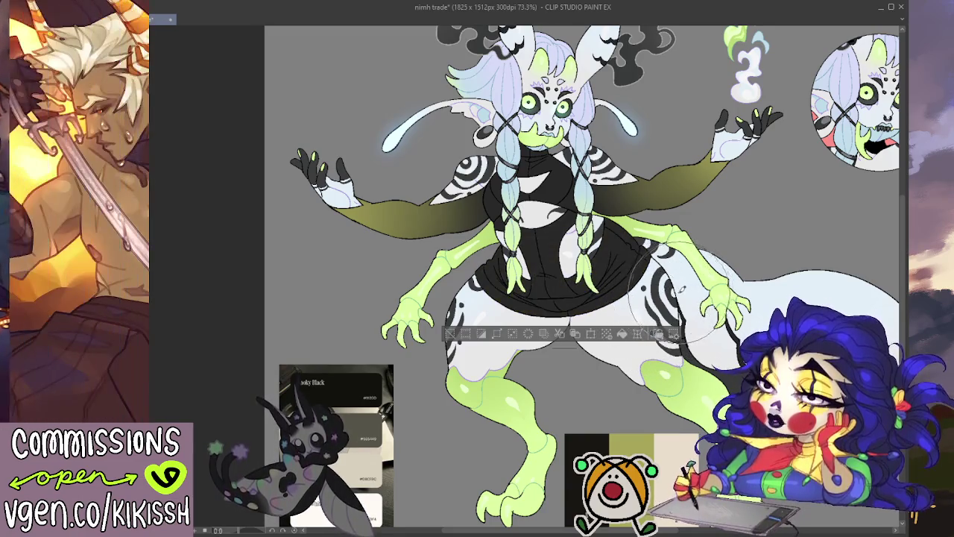
drag(660, 298, 600, 359)
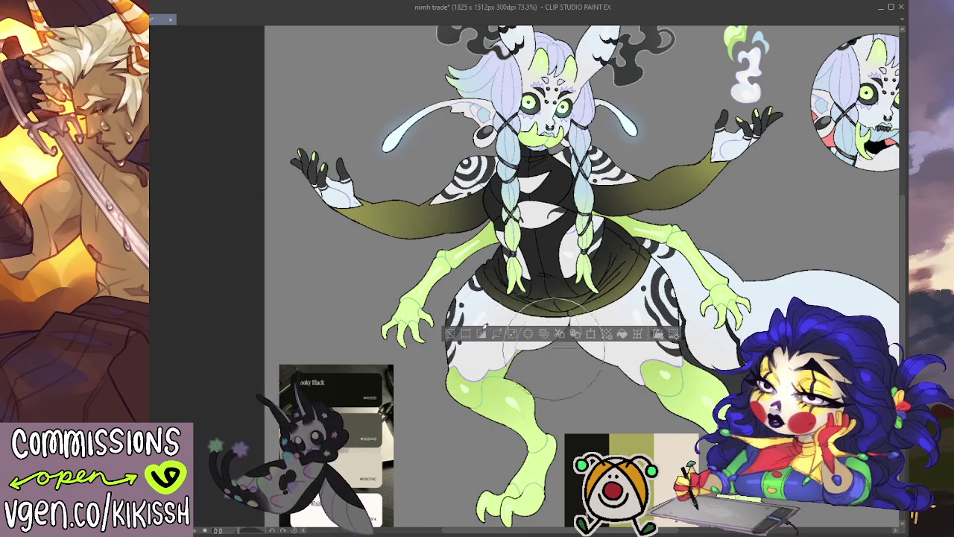
drag(537, 313, 496, 302)
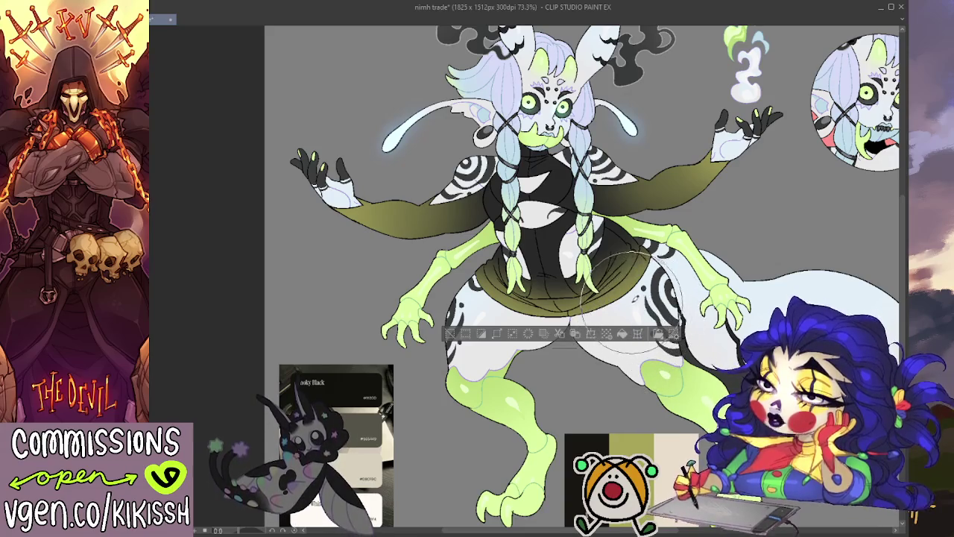
- Deselect the skirt, select and extend the black chest area for olive shading, then deselect
drag(728, 200, 738, 216)
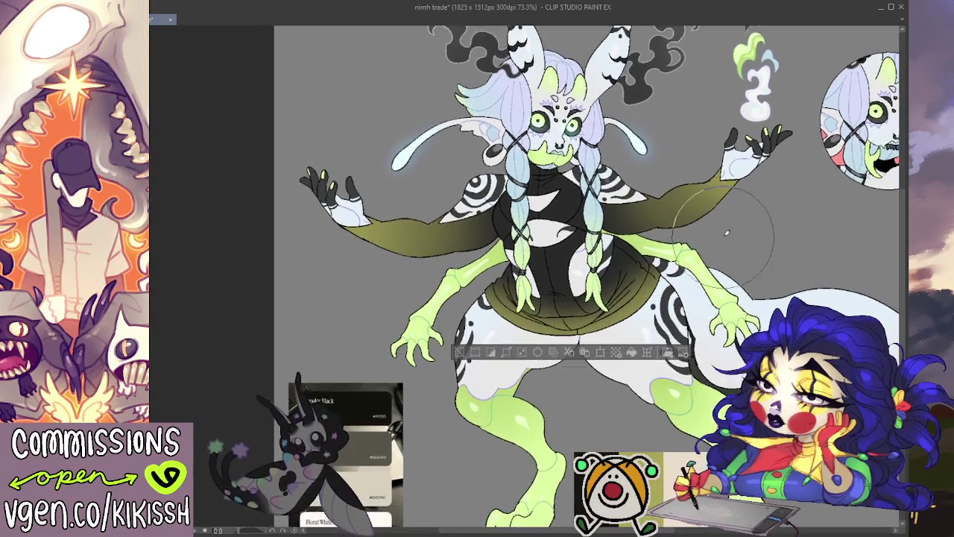
key(ctrl+d)
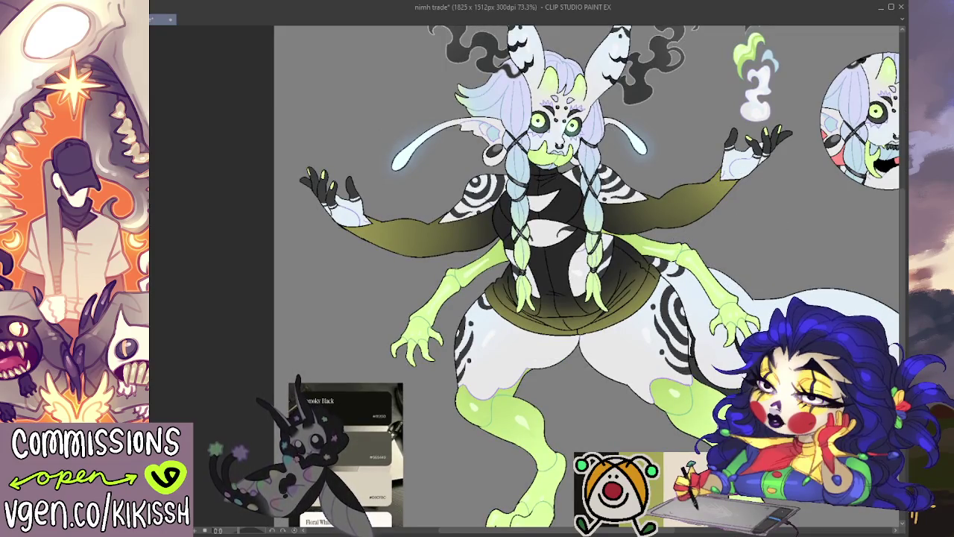
click(548, 185)
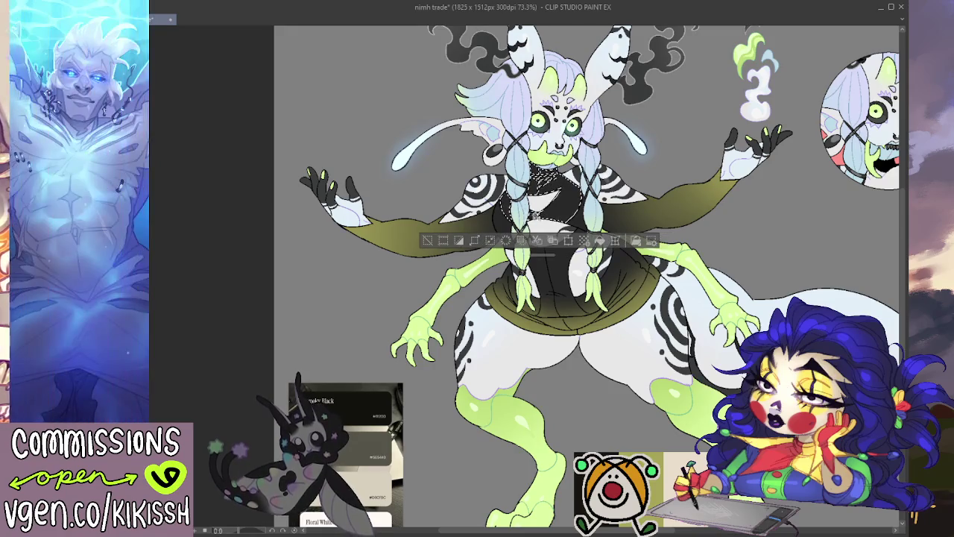
drag(508, 192, 498, 238)
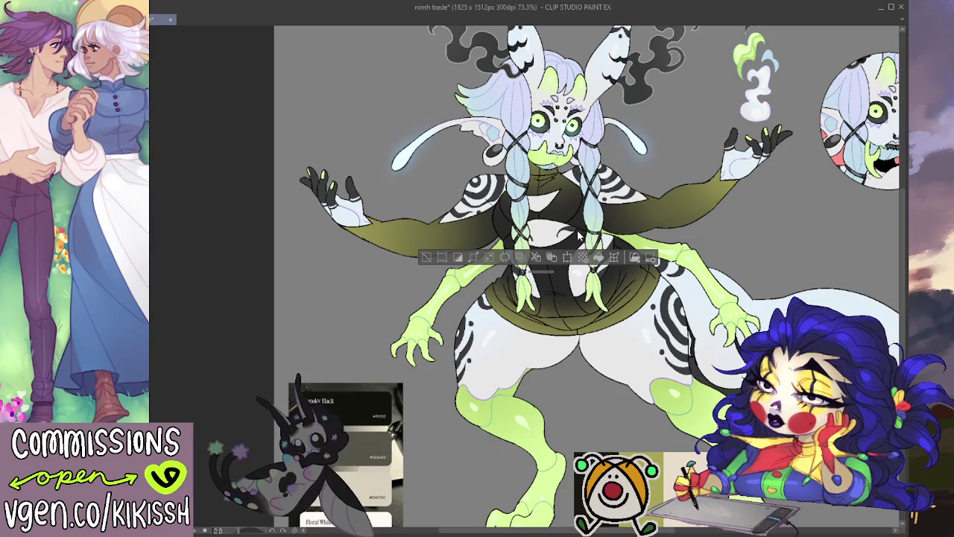
key(ctrl+d)
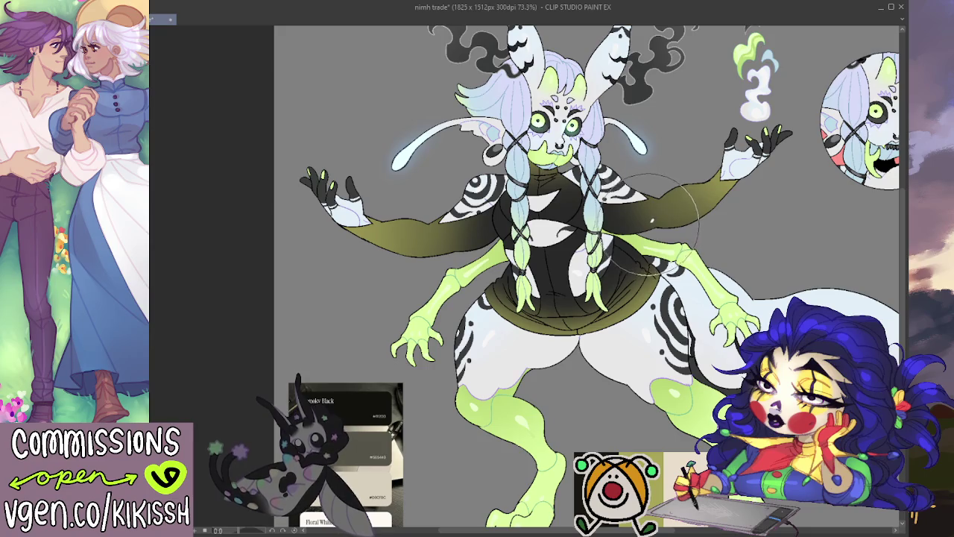
drag(732, 170, 722, 155)
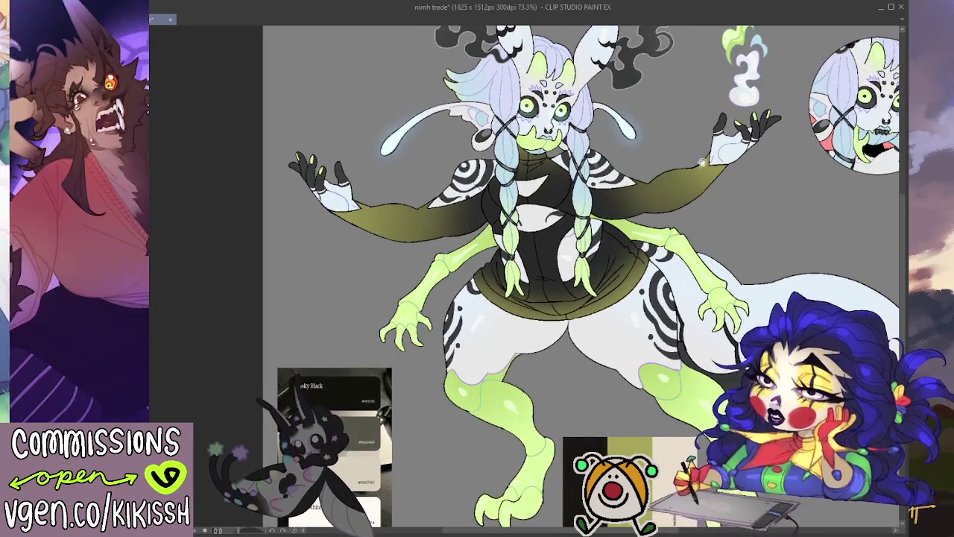
drag(573, 305, 568, 284)
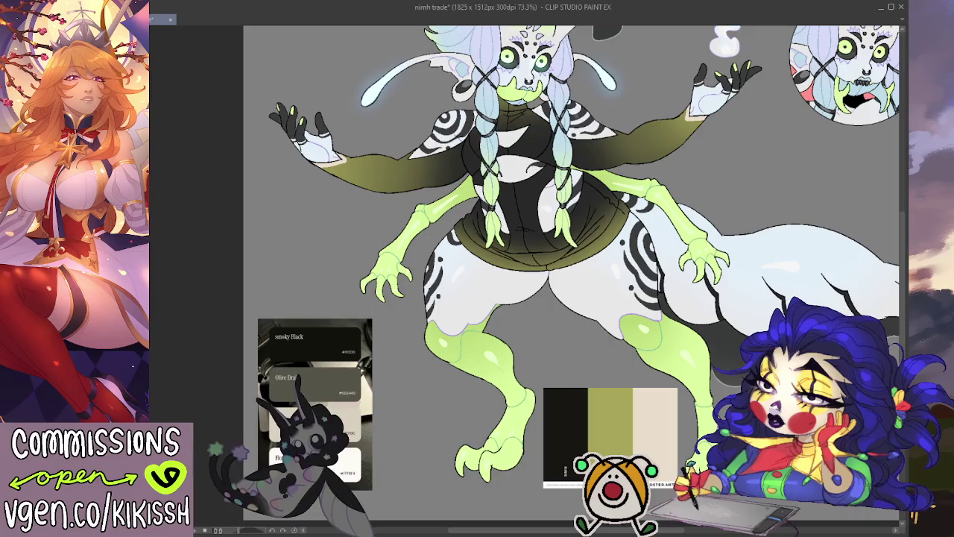
- Select the whole skirt hem band and fill it with cream
click(598, 243)
click(515, 266)
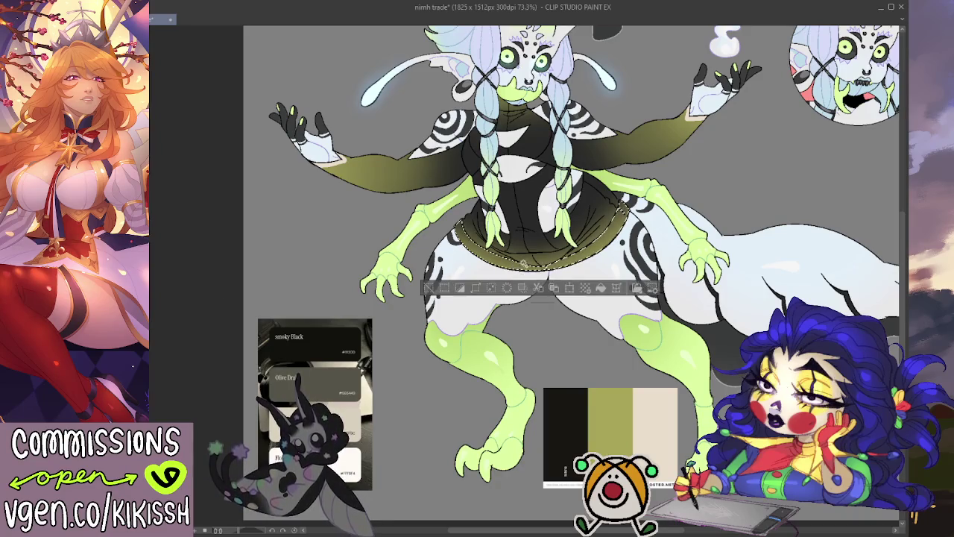
click(522, 257)
key(ctrl+d)
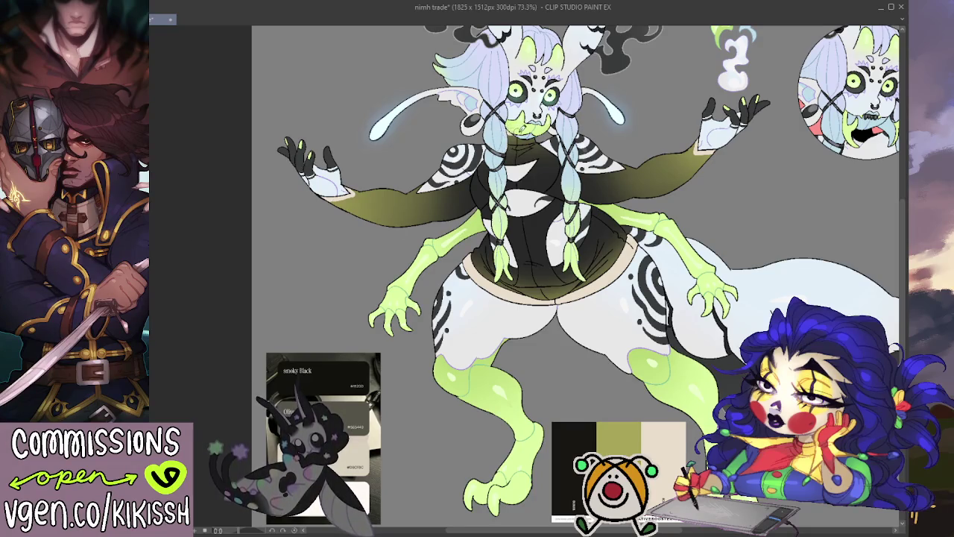
- Draw a dark curved line across the creature's chest
drag(667, 132, 643, 159)
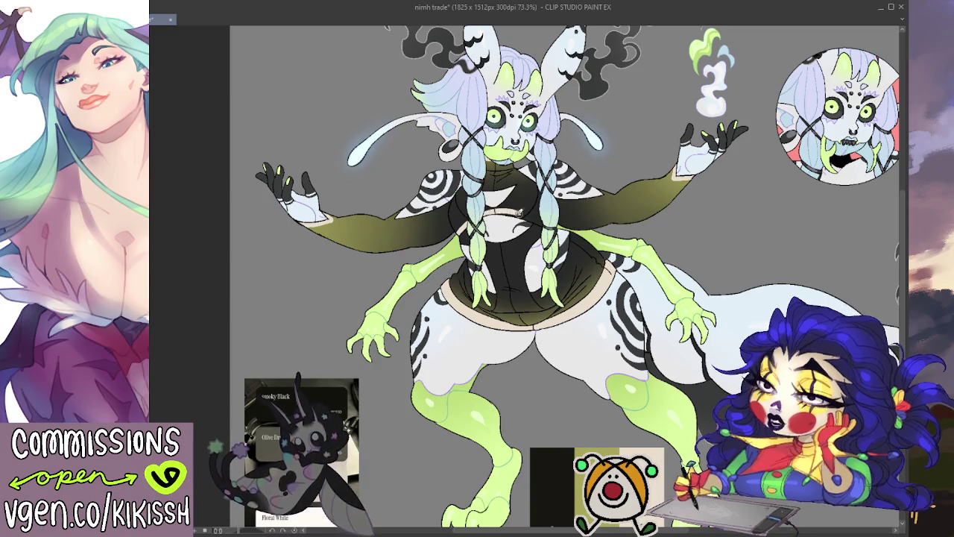
drag(473, 221, 525, 211)
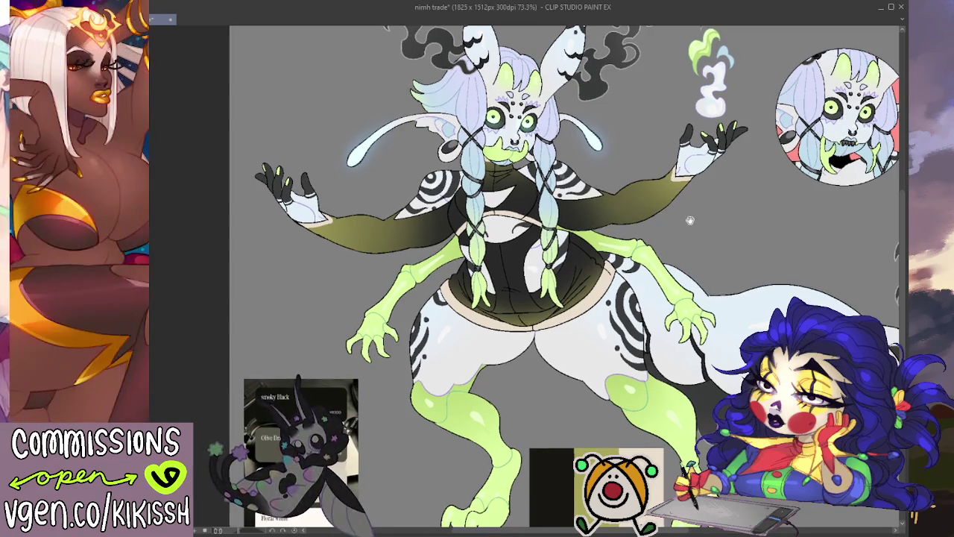
drag(691, 211, 700, 232)
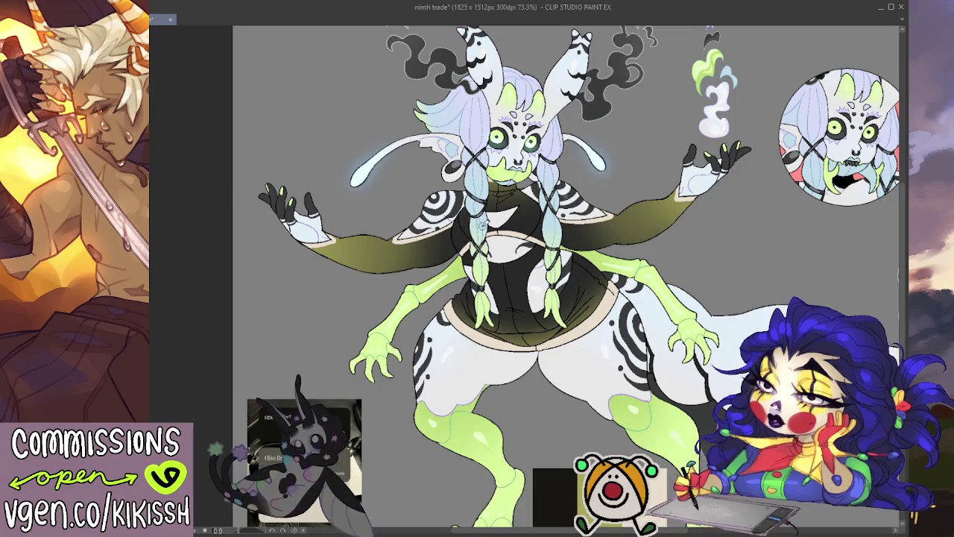
- Add light hatching strokes on the olive sleeve and a small dark mark on the raised palm
scroll(481, 223, down, 1)
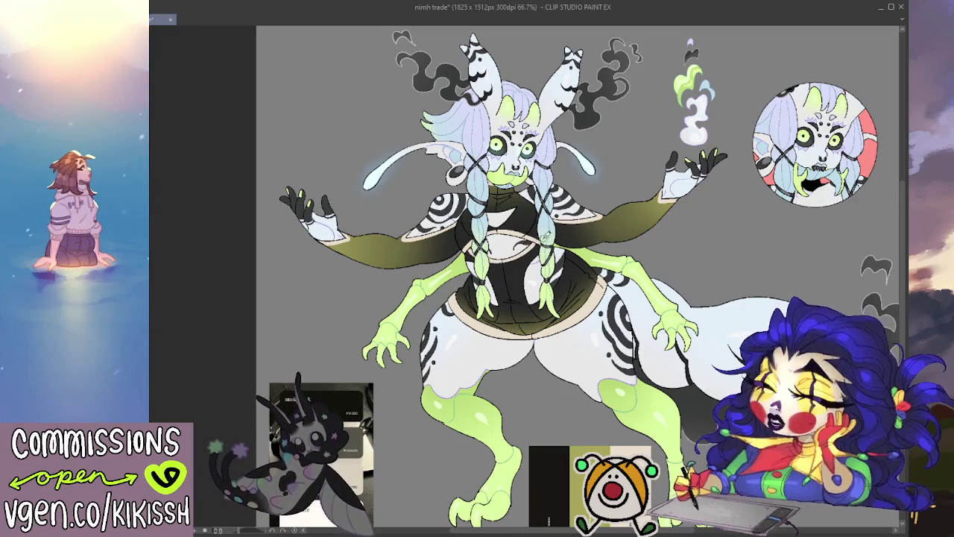
scroll(601, 211, down, 1)
scroll(601, 211, down, 1)
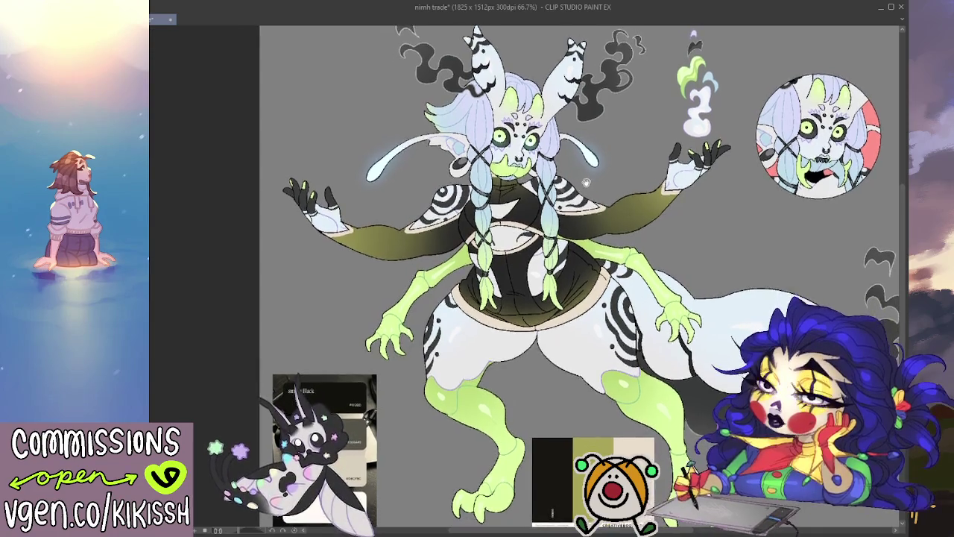
scroll(589, 185, down, 1)
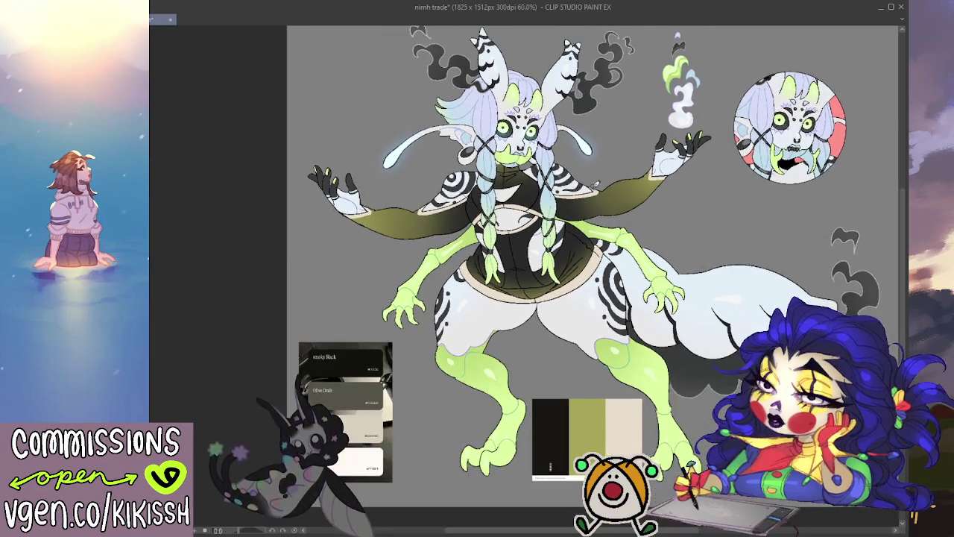
scroll(600, 194, down, 1)
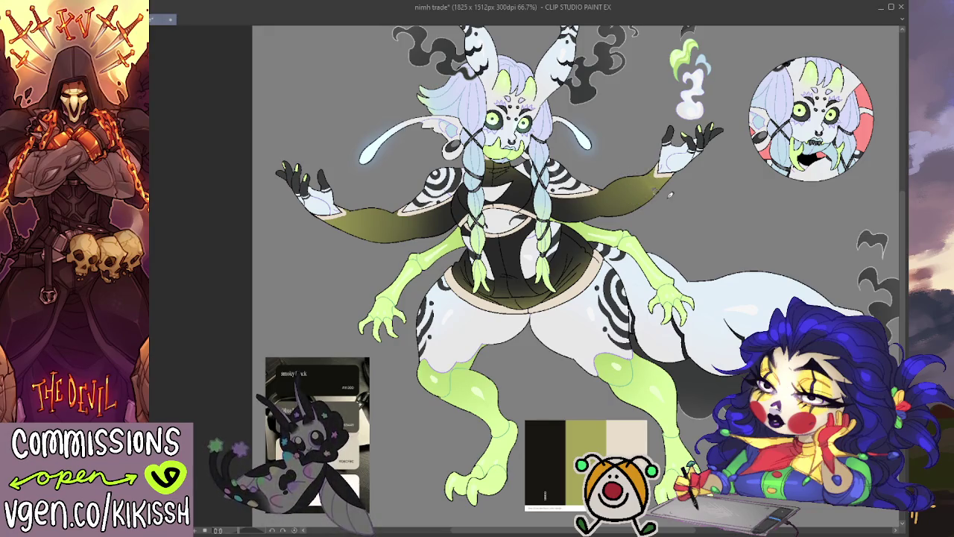
mouse_move(624, 174)
mouse_down()
mouse_move(651, 210)
mouse_move(621, 171)
mouse_up()
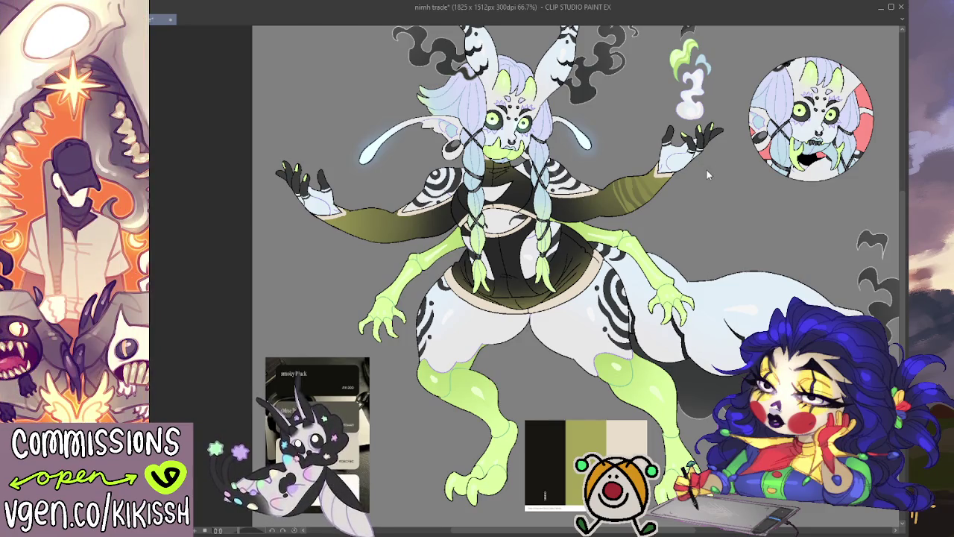
drag(678, 155, 684, 161)
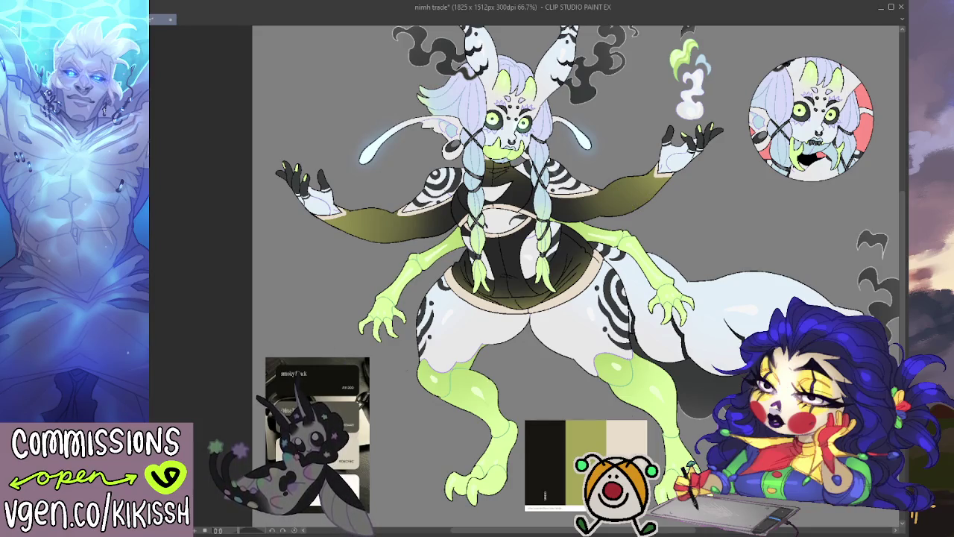
- Compare olive and black sleeves with undo/redo, keep them black, and remove the beige trim
key(ctrl+z)
key(ctrl+y)
key(ctrl+z)
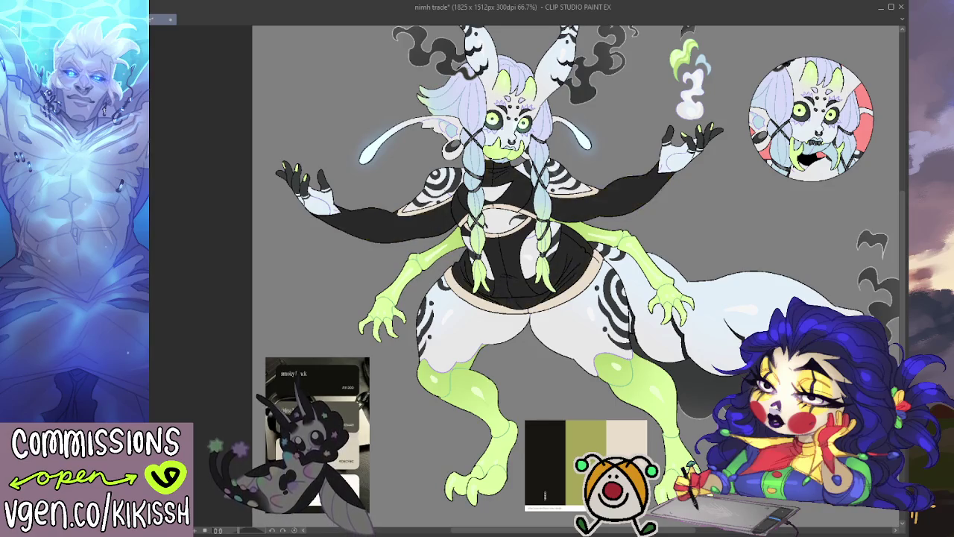
key(ctrl+y)
key(ctrl+z)
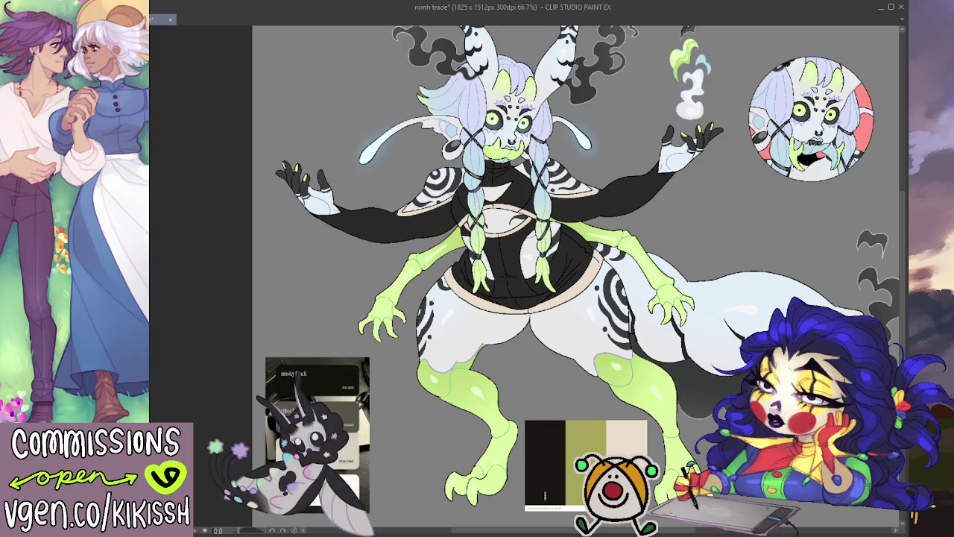
key(ctrl+z)
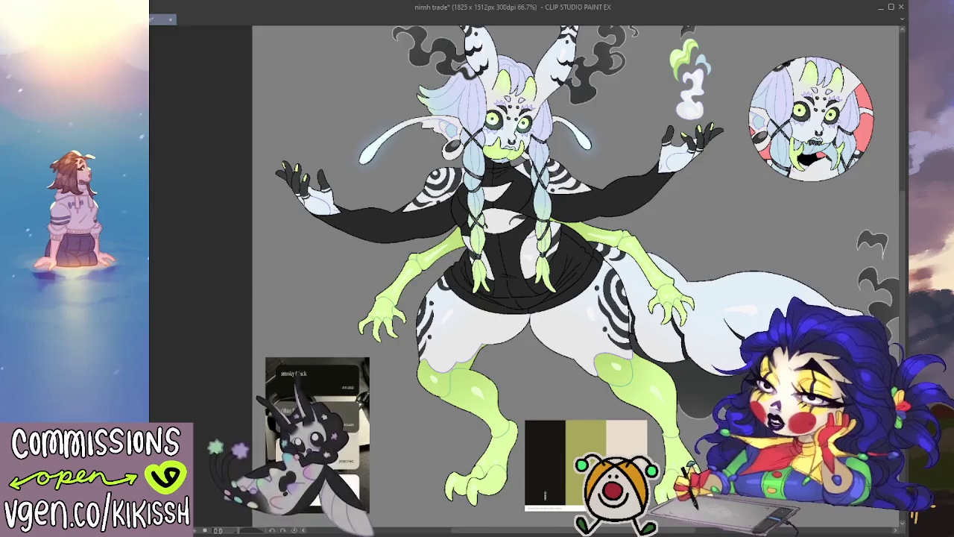
mouse_move(522, 298)
mouse_down()
mouse_move(492, 309)
mouse_move(523, 290)
mouse_move(532, 315)
mouse_up()
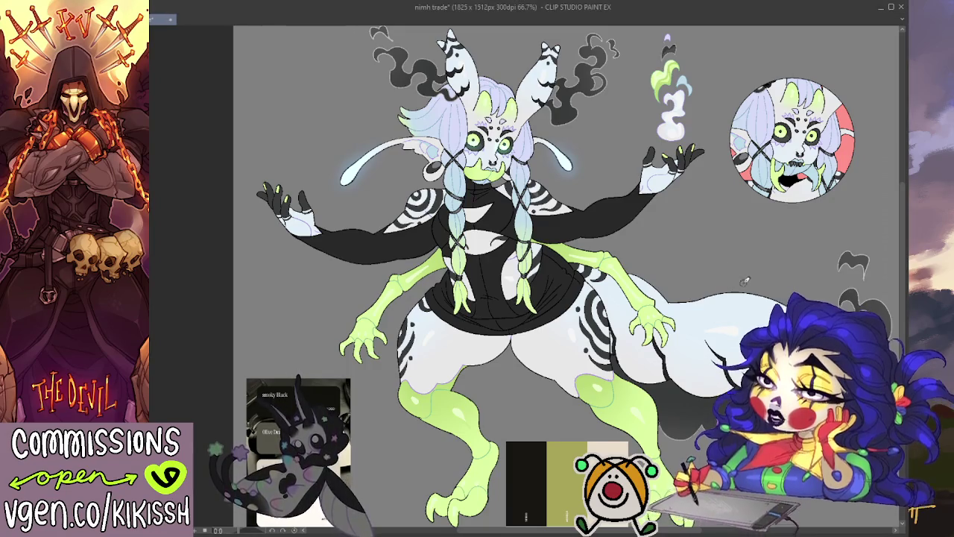
drag(745, 281, 697, 272)
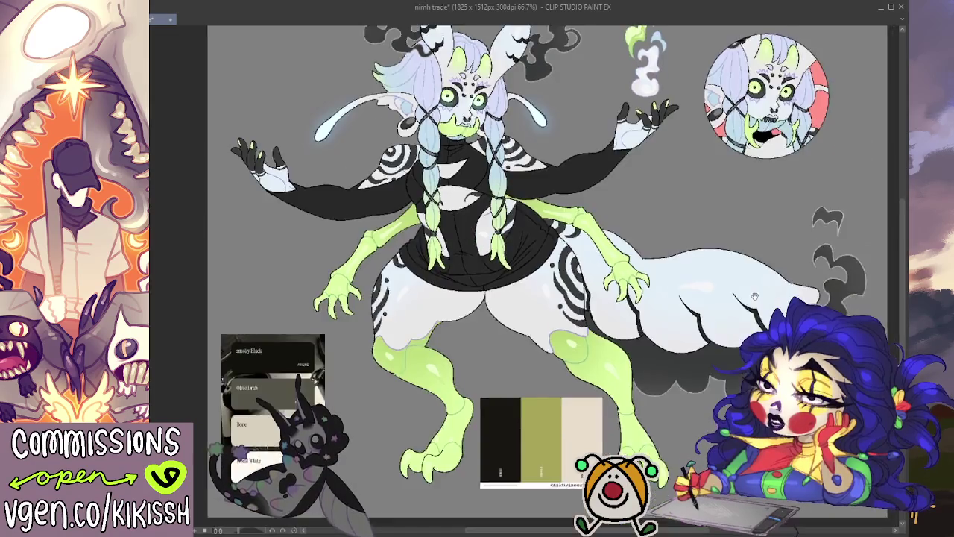
drag(552, 268, 536, 273)
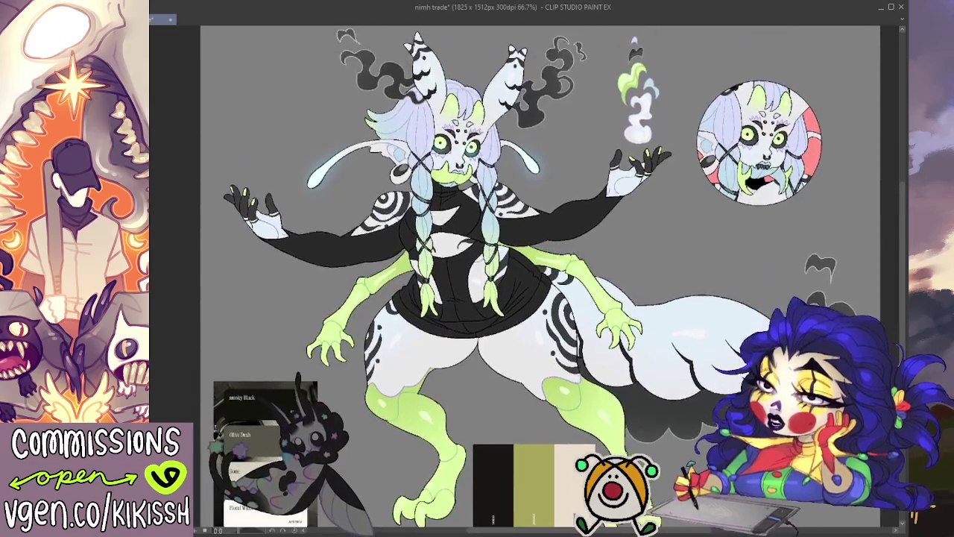
mouse_move(756, 350)
mouse_down()
mouse_move(748, 202)
mouse_move(827, 377)
mouse_move(762, 316)
mouse_up()
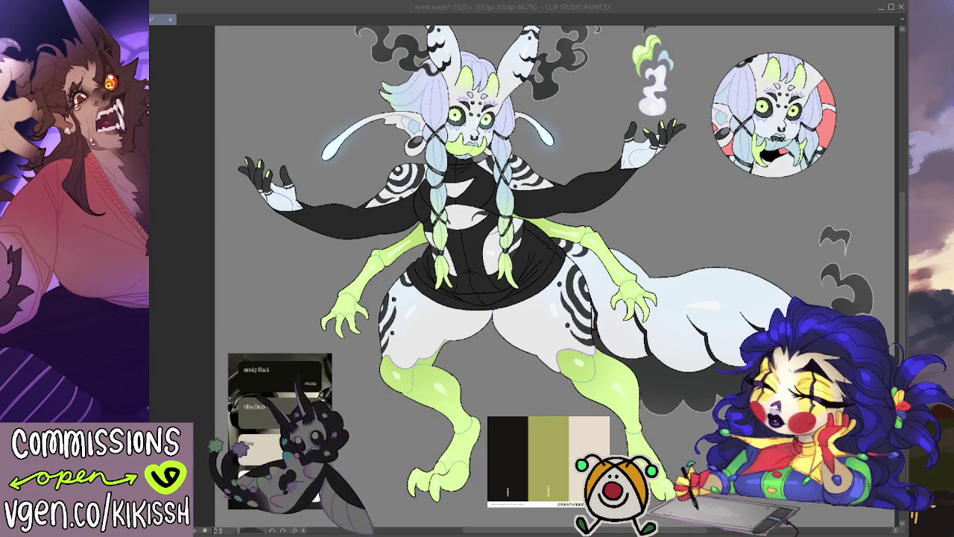
drag(734, 296, 749, 322)
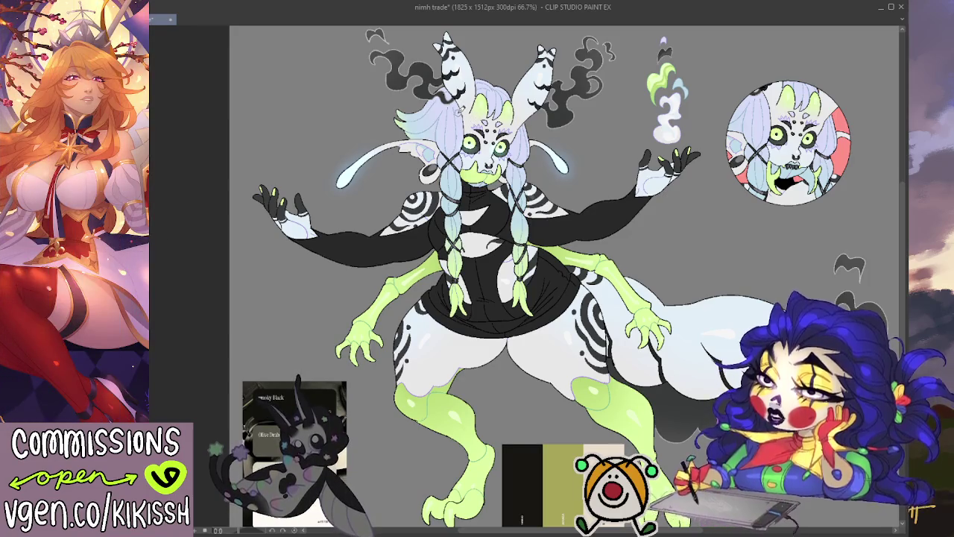
- Cycle the dress and sleeves through lavender and saturated purple to neon lime green
key(ctrl+z)
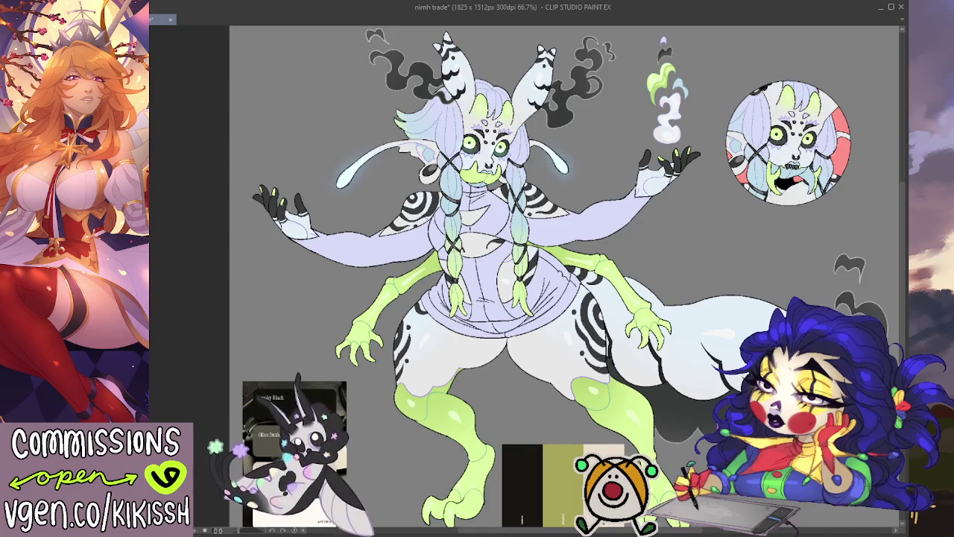
key(ctrl+z)
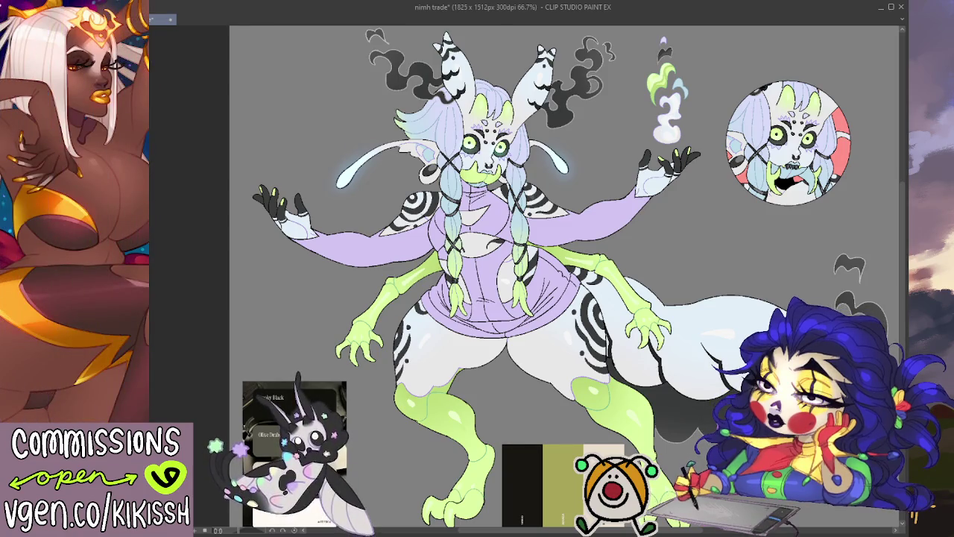
click(572, 242)
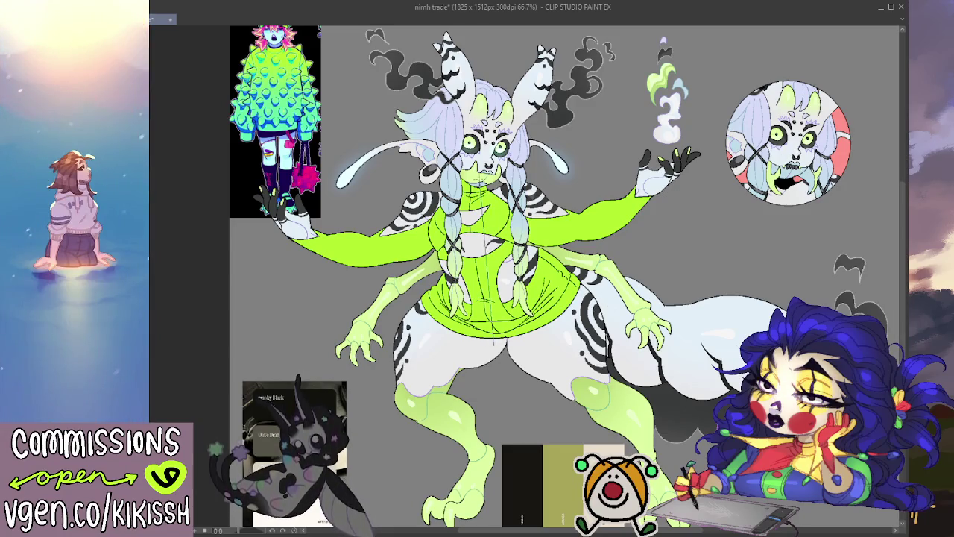
- Try a bluer green on the skirt, revert to lime, and blend the sweater lime to blue-green
click(486, 298)
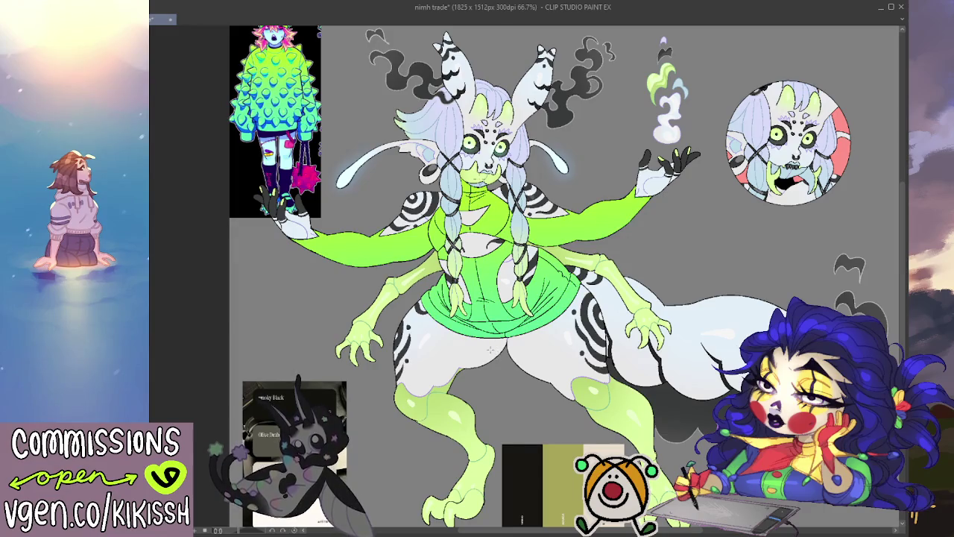
click(525, 313)
drag(495, 351, 468, 179)
drag(499, 253, 500, 339)
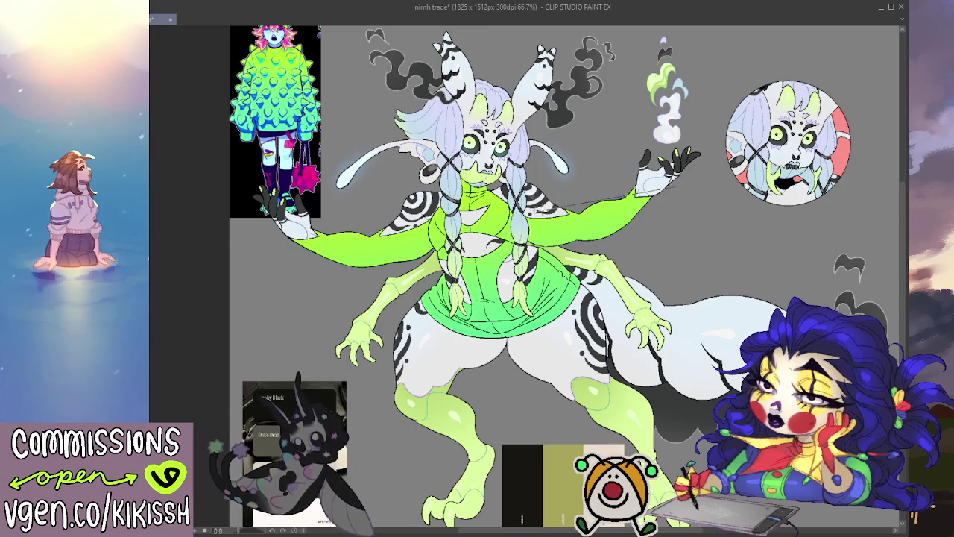
- Darken the sleeves toward their ends with a gradient and draw a blue line along the sweater's hem
drag(566, 209, 671, 190)
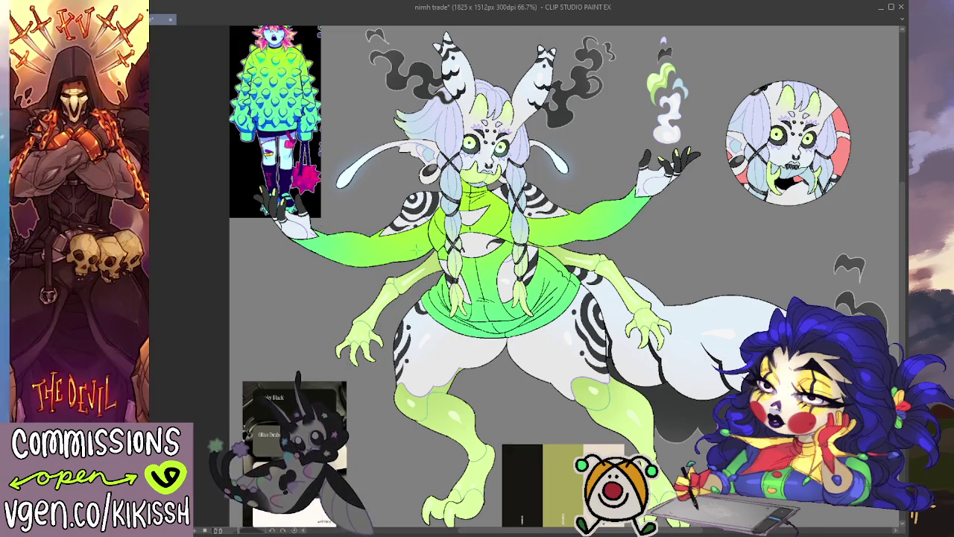
drag(743, 249, 757, 259)
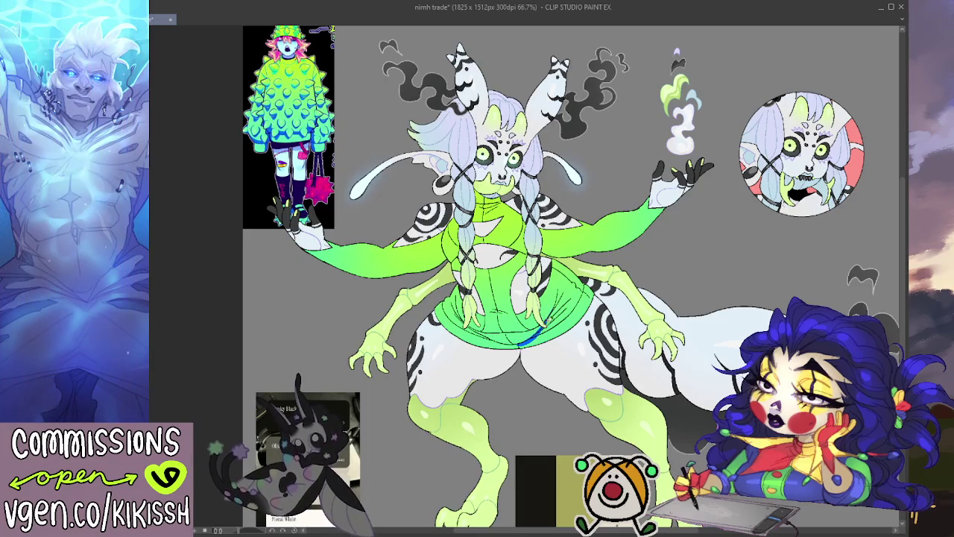
drag(517, 345, 553, 318)
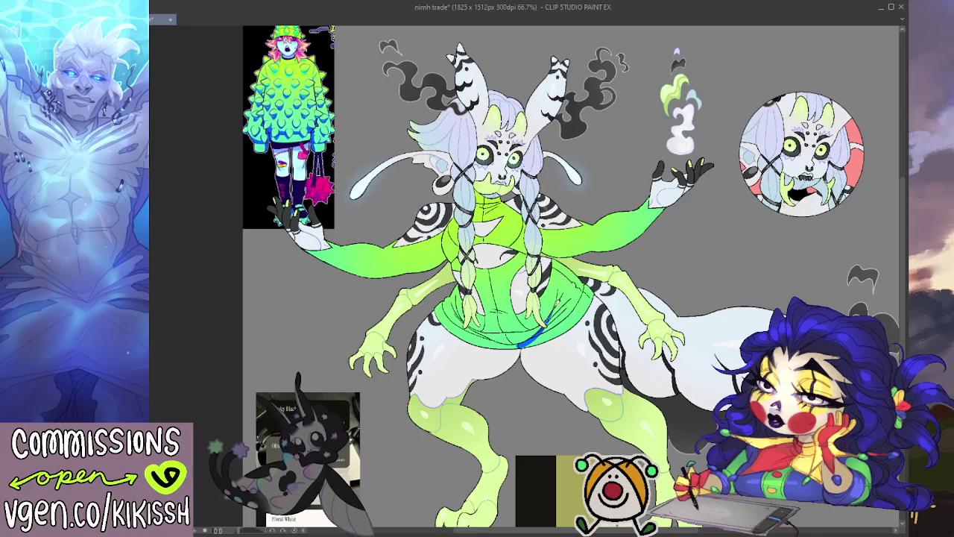
- Extend the blue stroke up the sweater, then undo it completely
drag(553, 319, 571, 278)
key(ctrl+z)
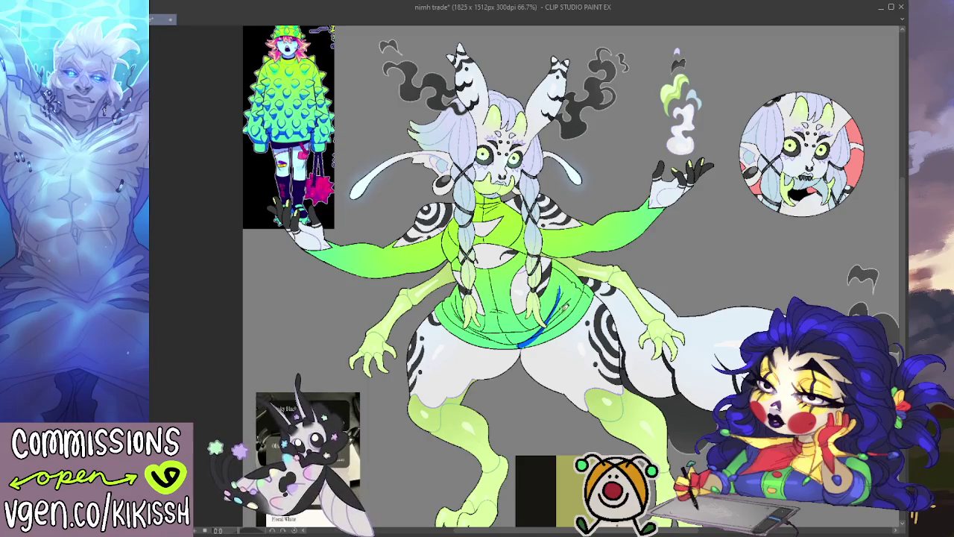
key(ctrl+z)
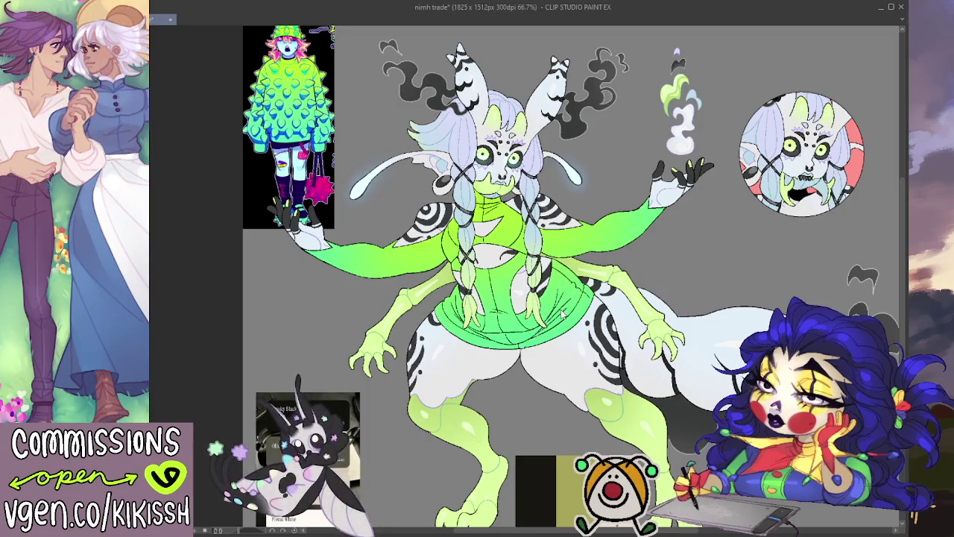
- Try yellow-green and lavender on the sleeves and sweater, settle on solid black, and zoom to 100%
click(342, 270)
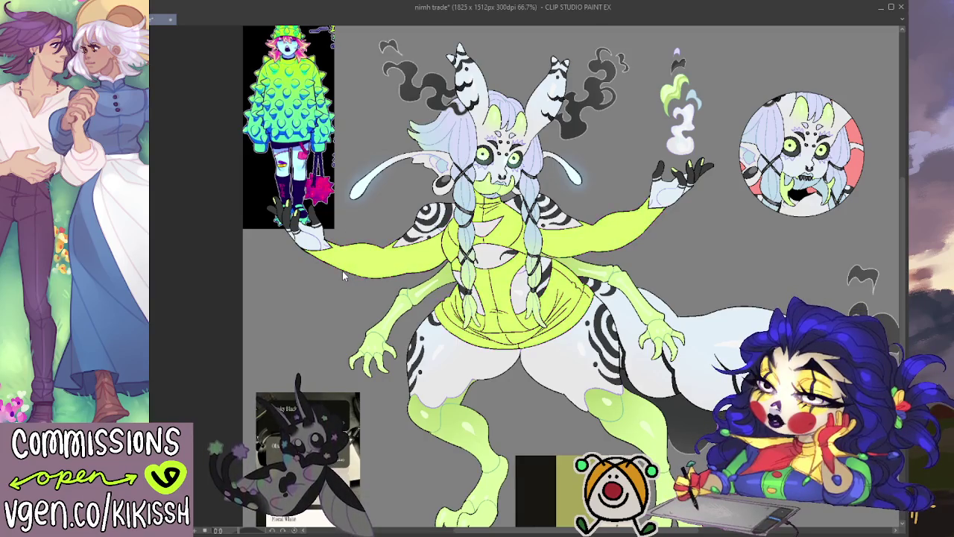
click(340, 274)
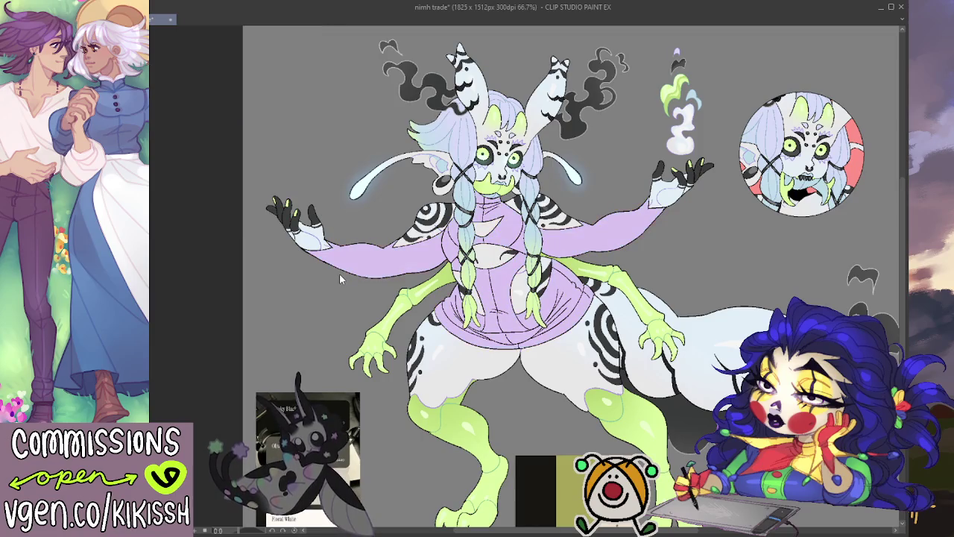
click(340, 274)
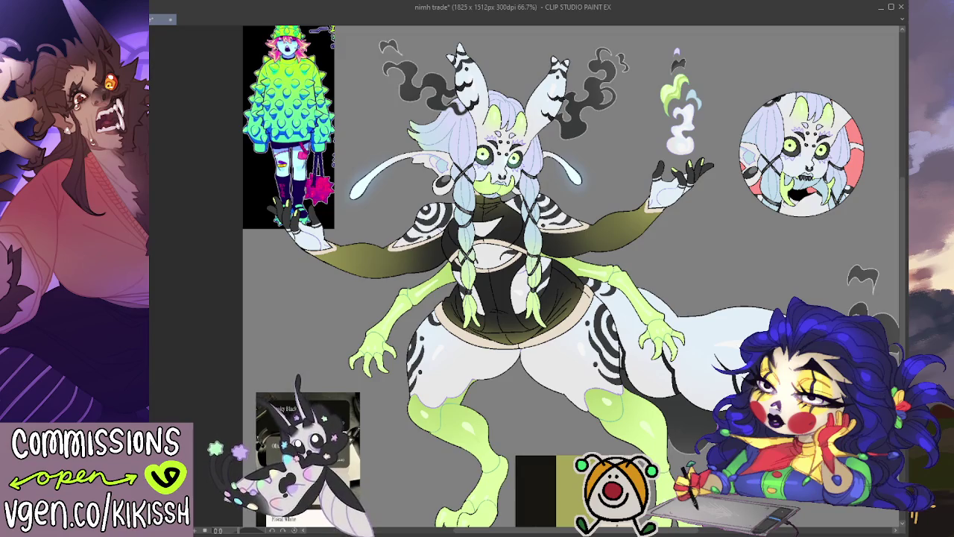
key(ctrl+z)
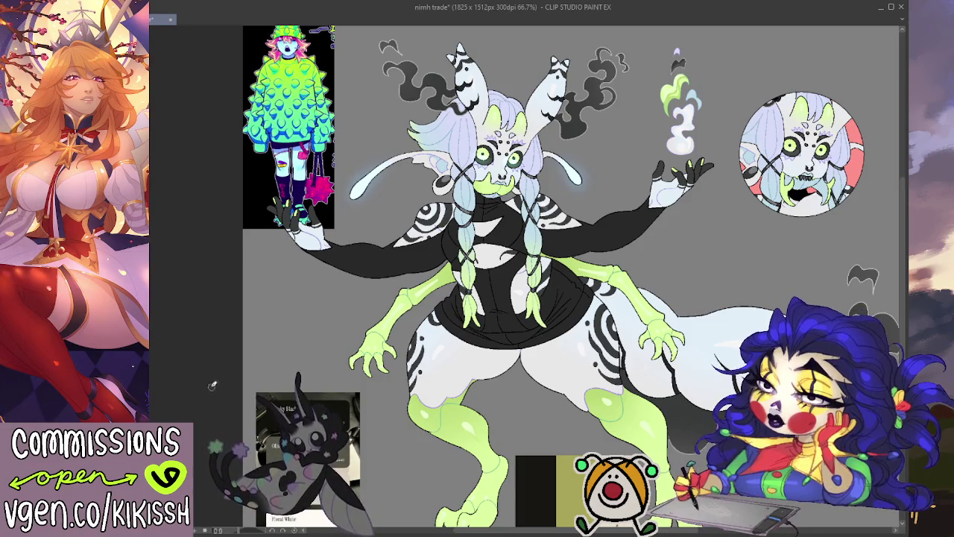
key(ctrl+plus)
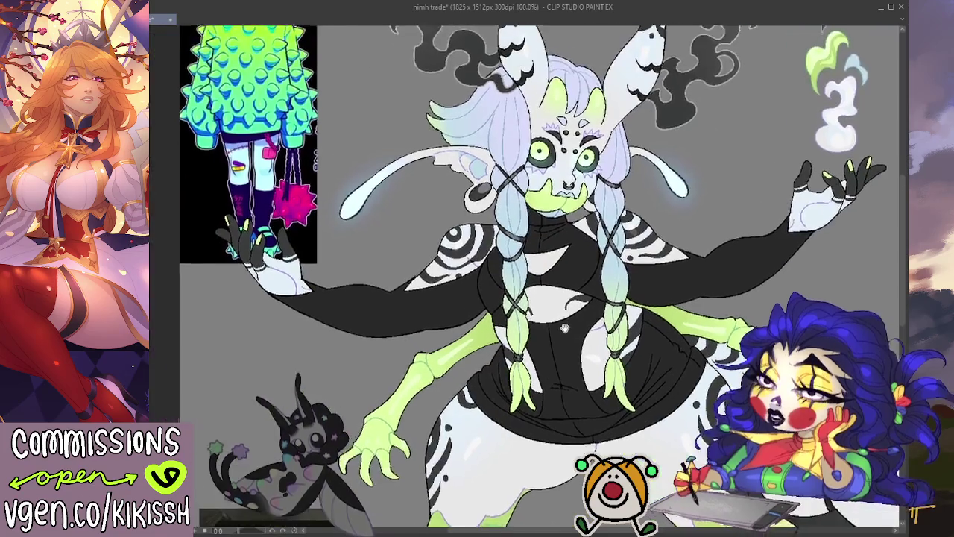
- Paint green trim strokes along the upper arm, left sleeve edge and hand
drag(565, 328, 537, 358)
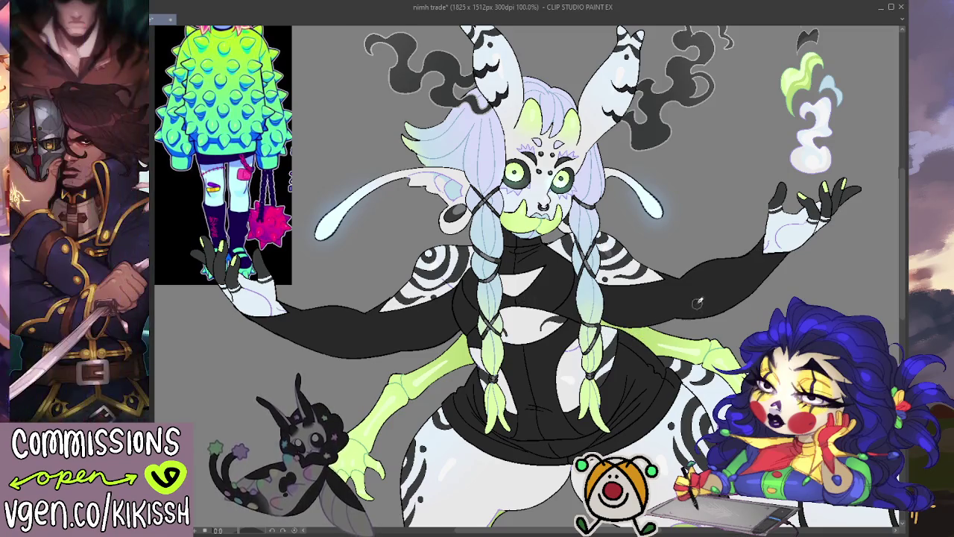
drag(597, 285, 670, 276)
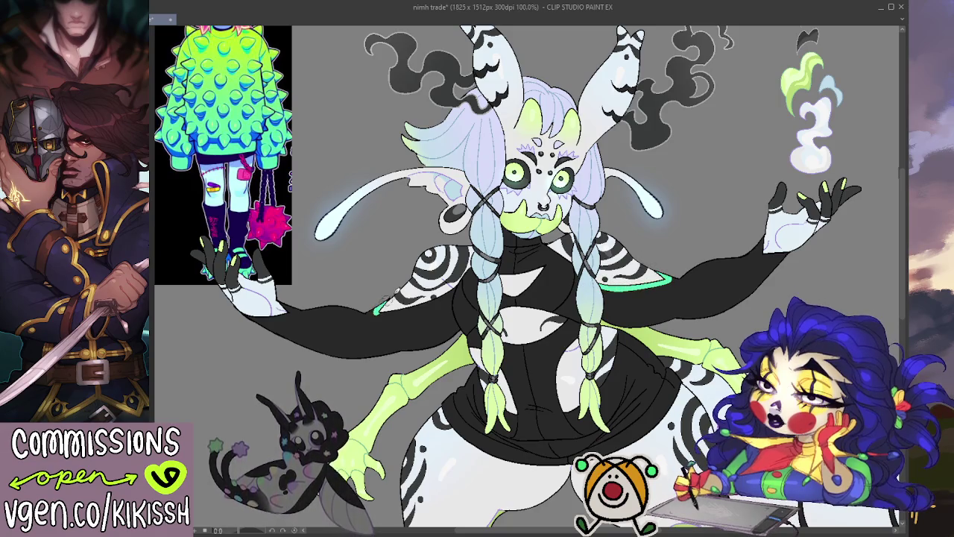
mouse_move(373, 313)
mouse_down()
mouse_move(456, 284)
mouse_move(445, 298)
mouse_move(456, 287)
mouse_up()
mouse_move(770, 260)
mouse_down()
mouse_move(749, 241)
mouse_move(768, 241)
mouse_up()
drag(717, 279, 781, 264)
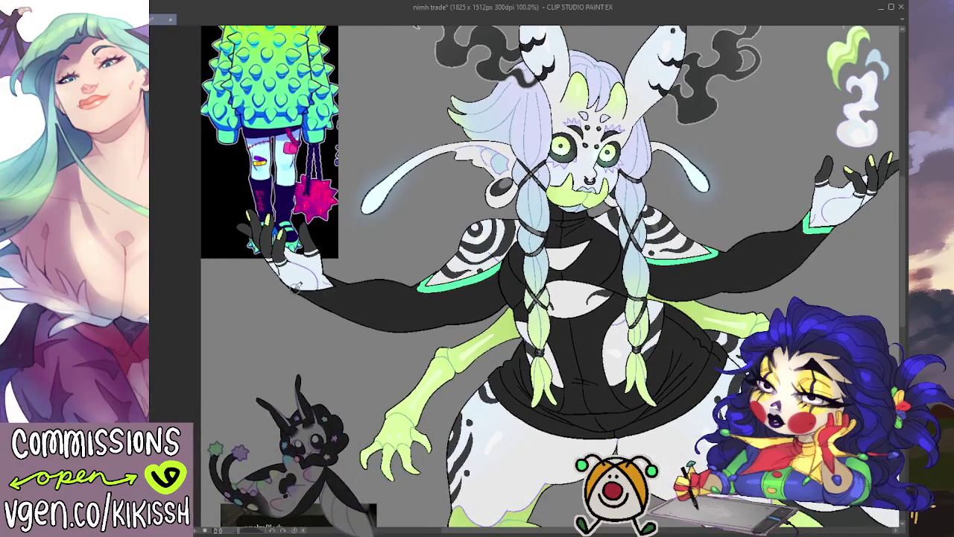
drag(298, 292, 339, 287)
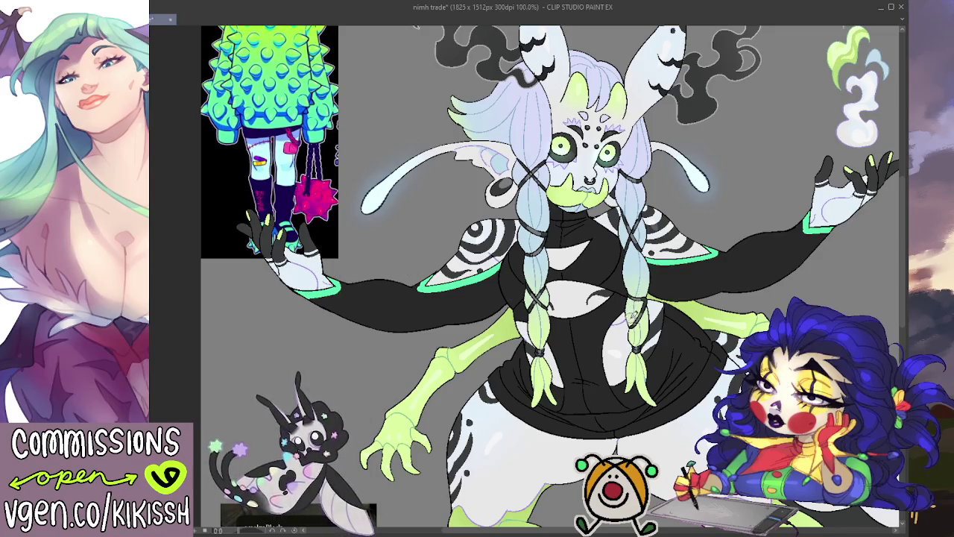
- Undo the green cuff, torso and sleeve-edge trim strokes
key(ctrl+z)
key(ctrl+z)
key(ctrl+z)
key(ctrl+z)
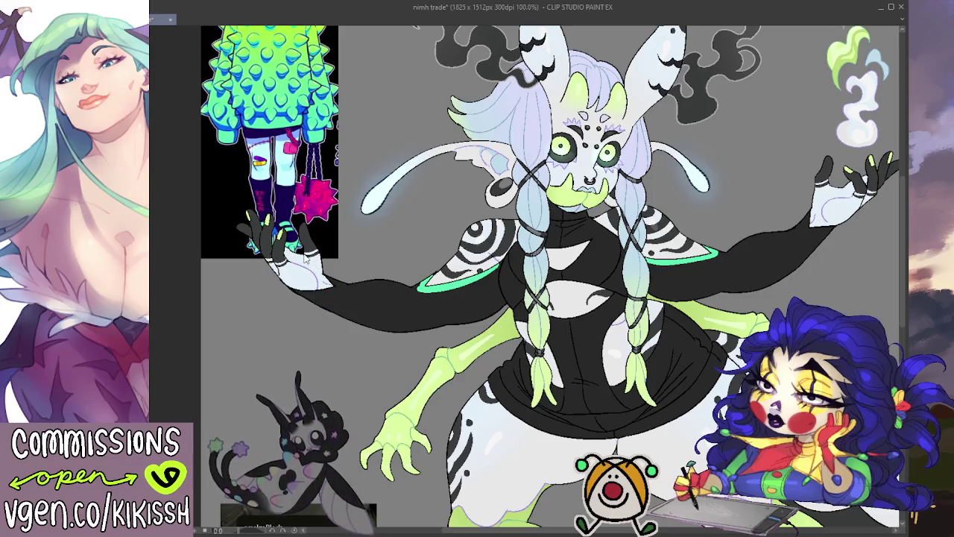
key(ctrl+z)
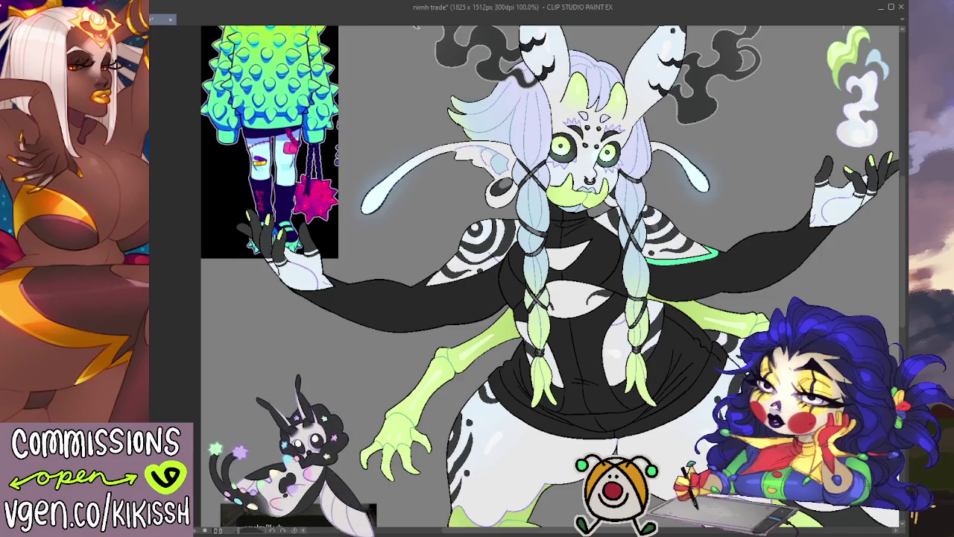
key(ctrl+z)
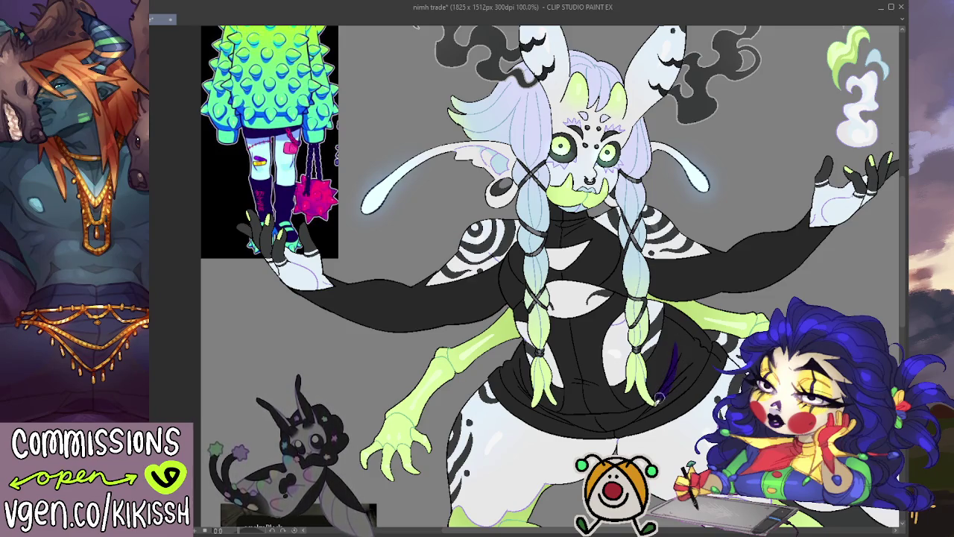
- Build up dark purple strokes on the skirt's right side, redrawing the first one shorter
drag(656, 399, 680, 340)
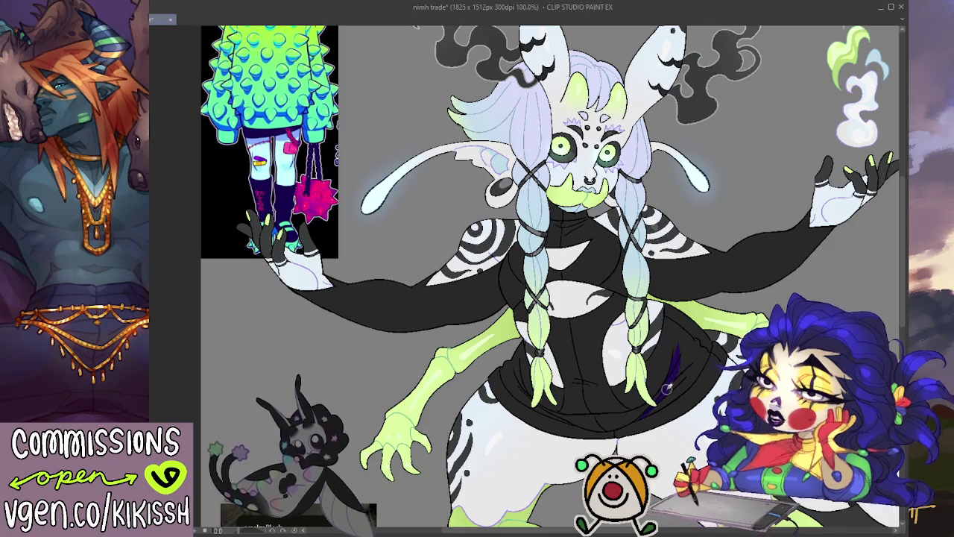
key(ctrl+z)
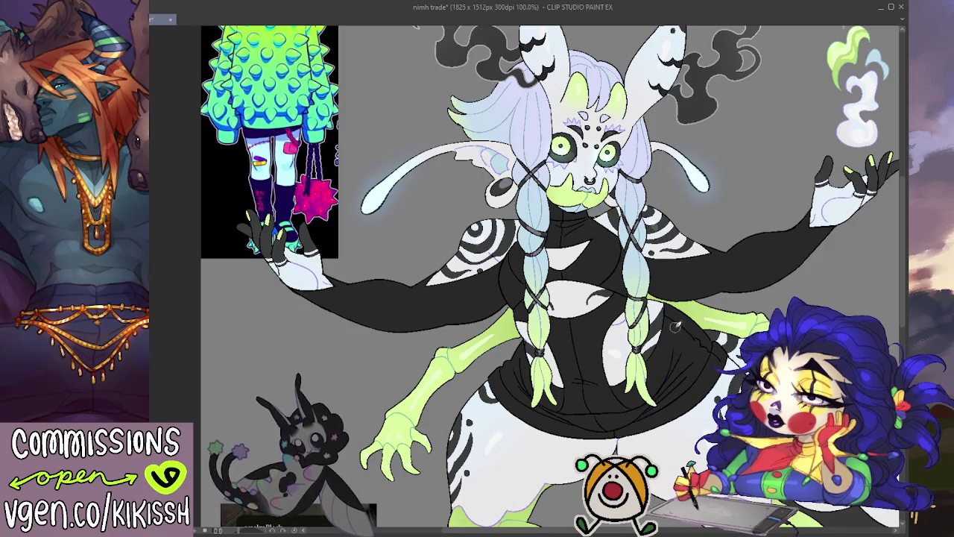
mouse_move(678, 328)
mouse_down()
mouse_move(666, 389)
mouse_move(650, 408)
mouse_up()
drag(695, 358, 653, 404)
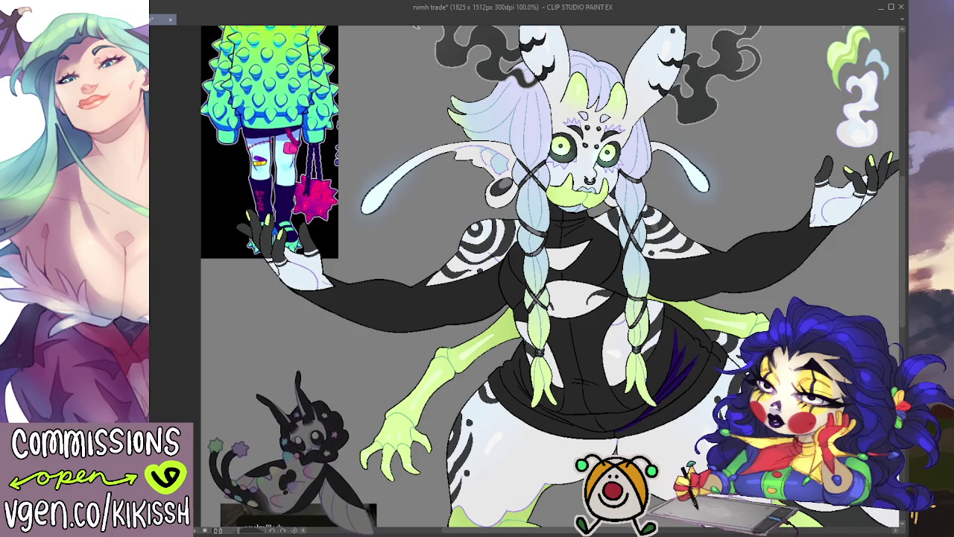
- Undo the purple skirt strokes and one more recent stroke on the dress
key(ctrl+z)
key(ctrl+z)
key(ctrl+z)
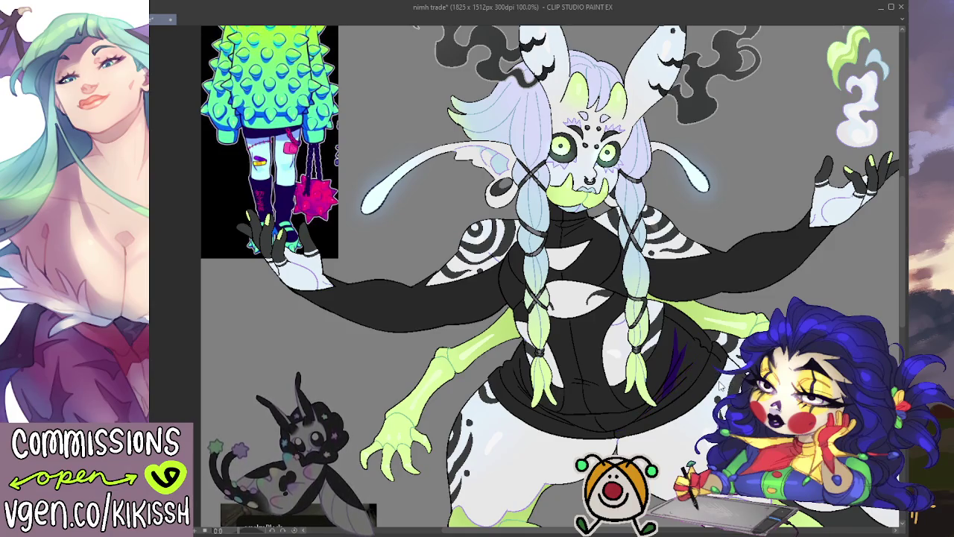
key(ctrl+z)
key(ctrl+z)
scroll(717, 373, up, 2)
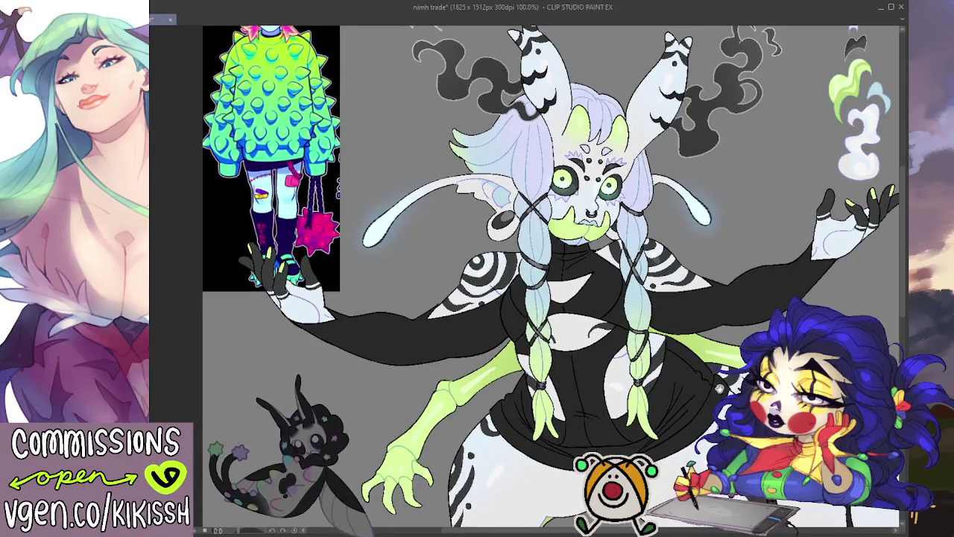
key(ctrl+z)
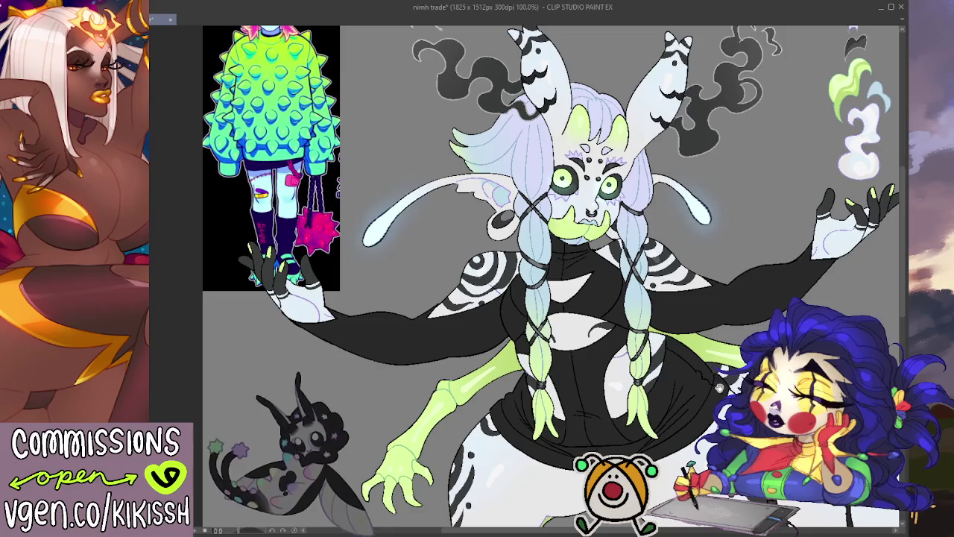
scroll(551, 276, down, 1)
scroll(552, 276, down, 1)
scroll(552, 276, down, 1)
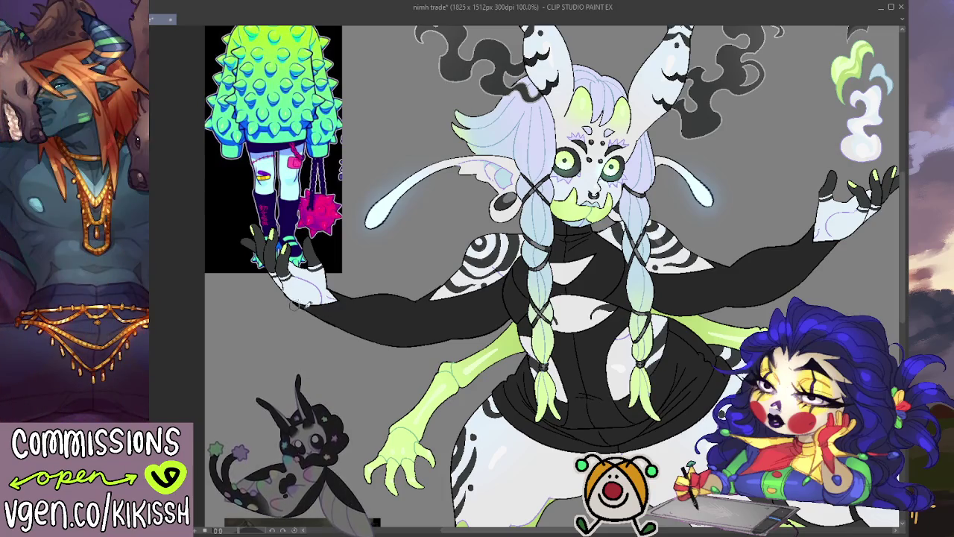
- Add teal trim along both hand cuffs and the sleeve edges
drag(296, 304, 341, 302)
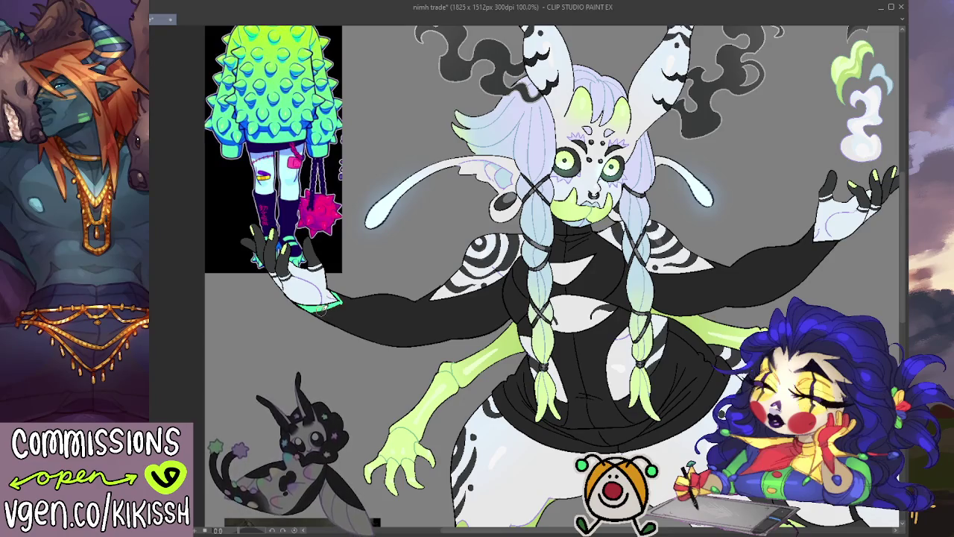
drag(317, 313, 347, 301)
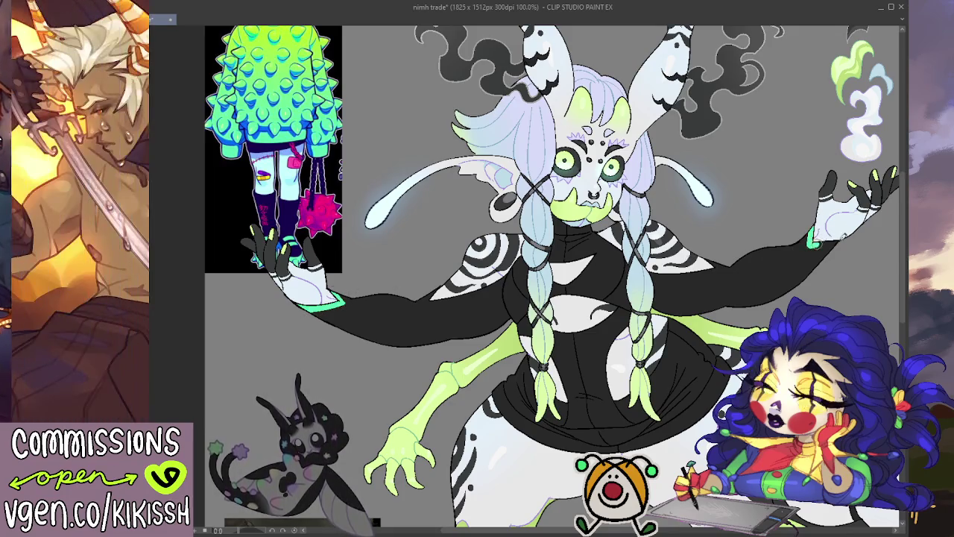
mouse_move(839, 240)
mouse_down()
mouse_move(809, 237)
mouse_move(850, 239)
mouse_up()
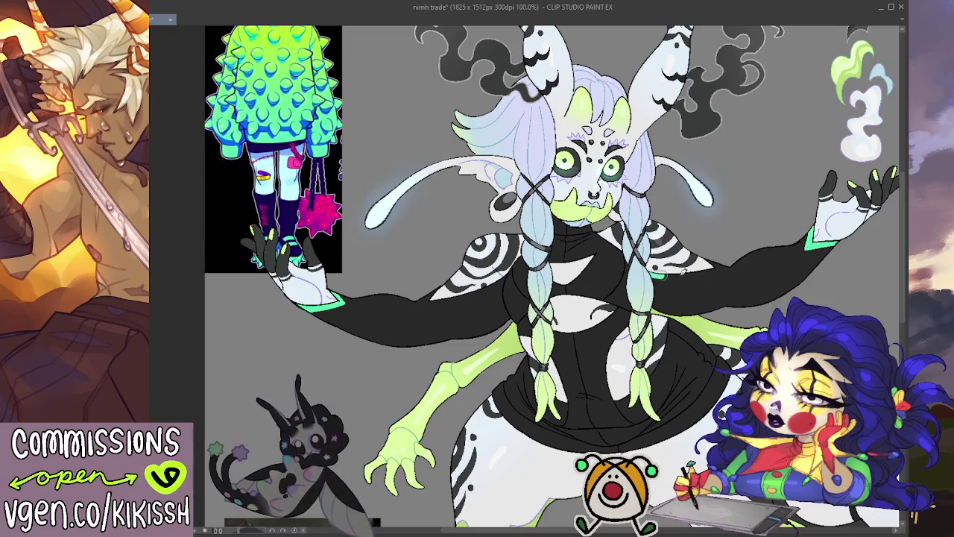
drag(654, 276, 718, 266)
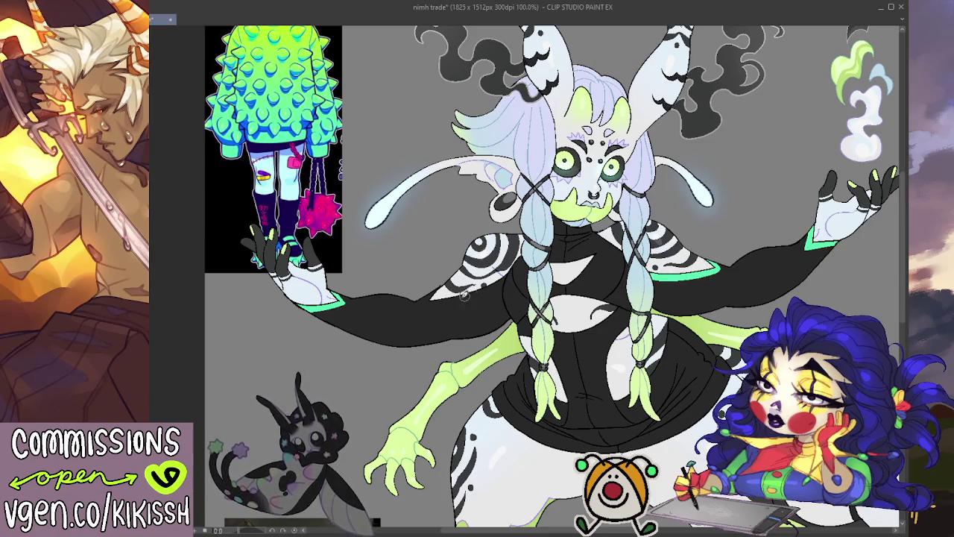
drag(446, 296, 422, 302)
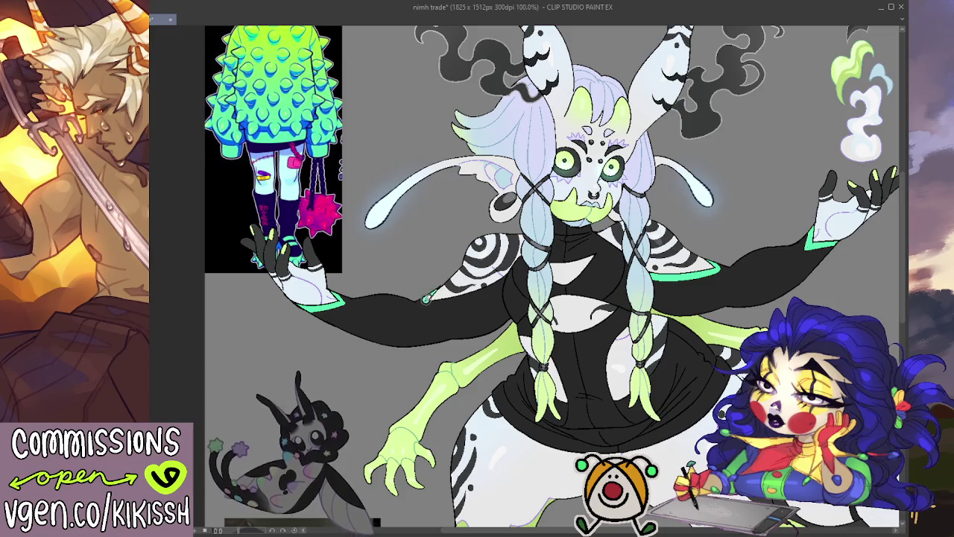
key(ctrl+z)
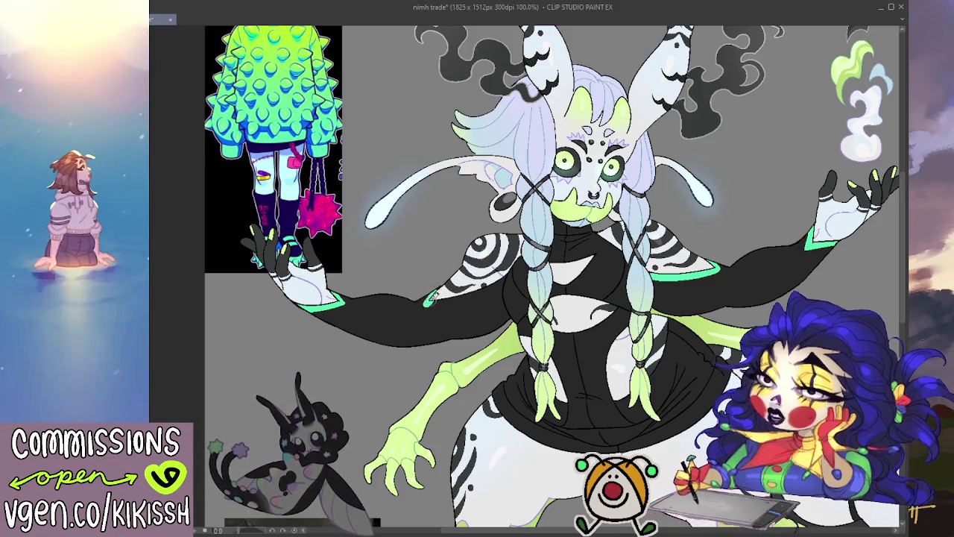
mouse_move(434, 297)
mouse_down()
mouse_move(422, 302)
mouse_move(507, 282)
mouse_up()
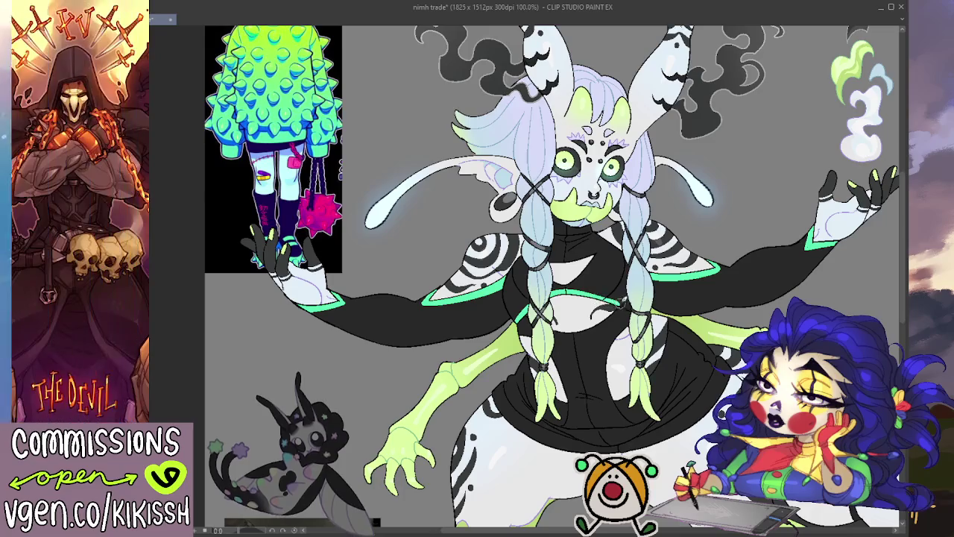
- Paint a green band across the black chest and a thin green line up it
drag(517, 319, 617, 300)
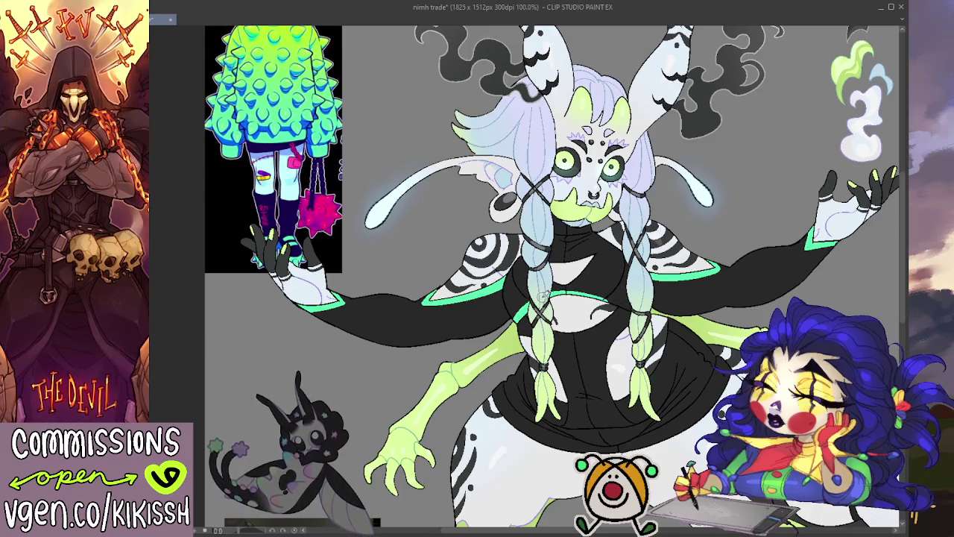
drag(538, 295, 626, 302)
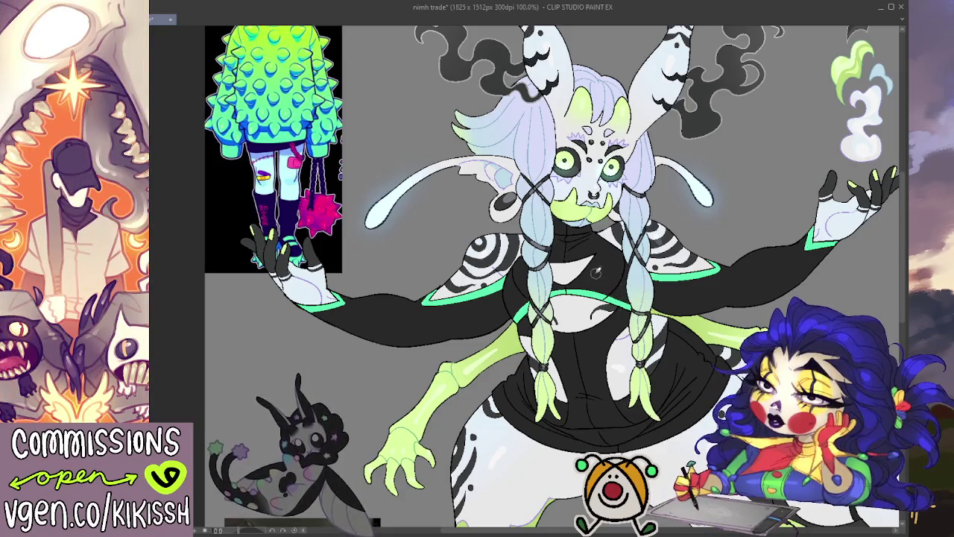
drag(563, 289, 600, 255)
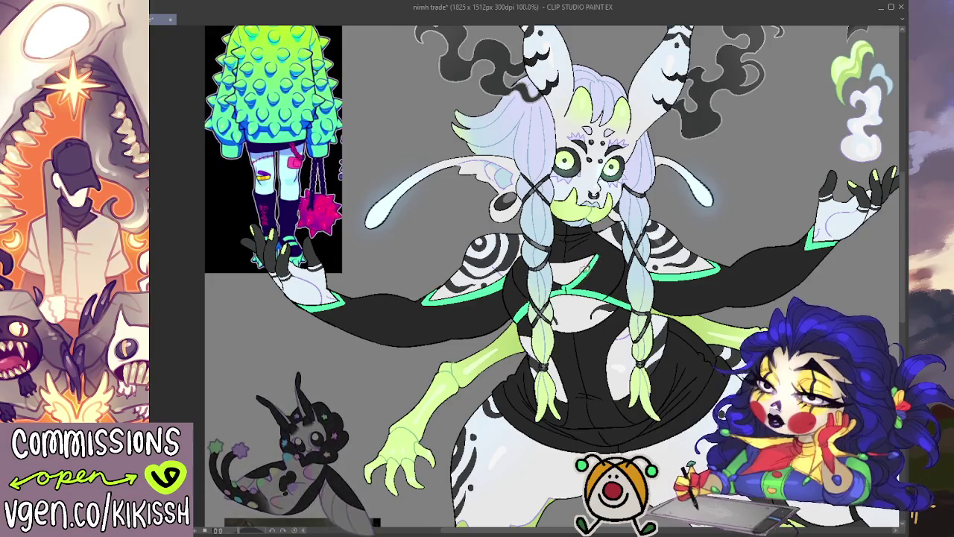
mouse_move(573, 284)
mouse_down()
mouse_move(542, 291)
mouse_move(571, 275)
mouse_up()
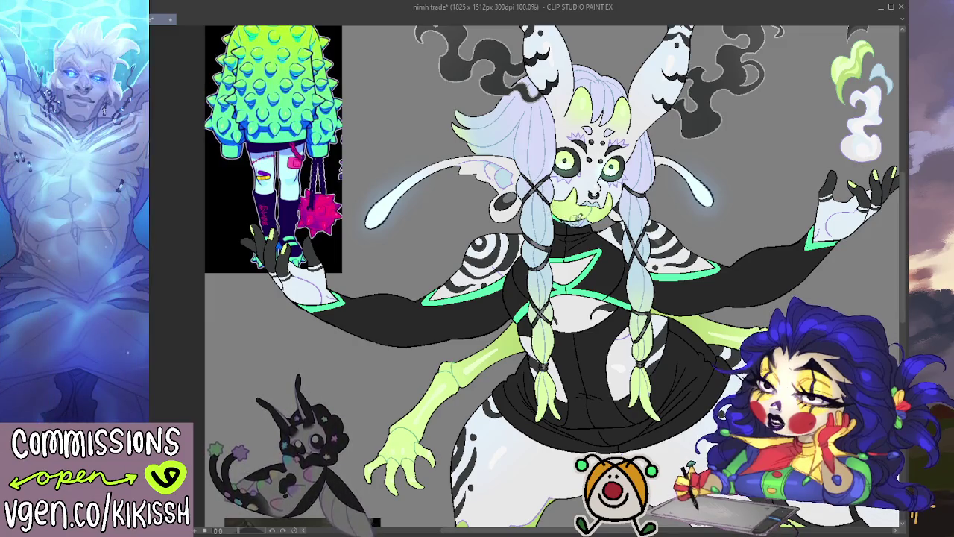
scroll(596, 193, down, 3)
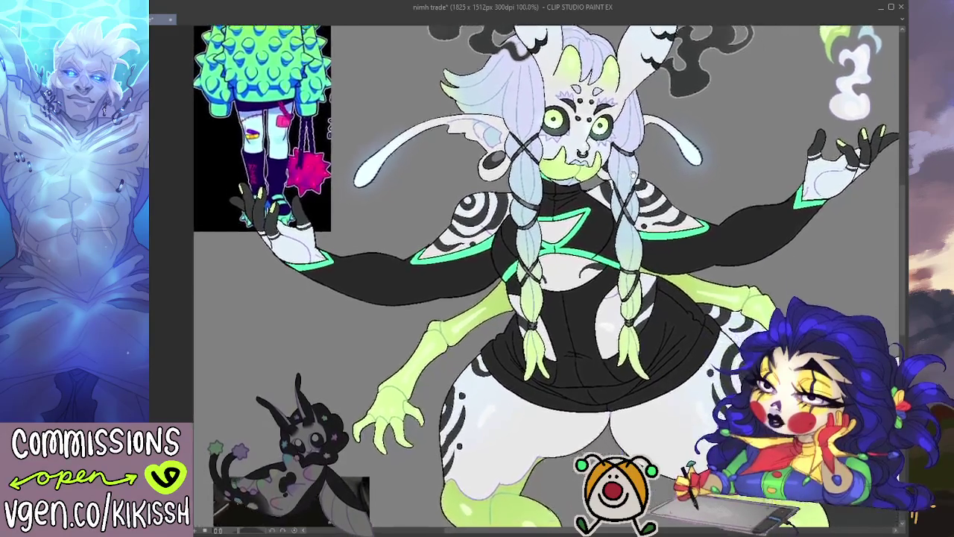
scroll(633, 173, down, 1)
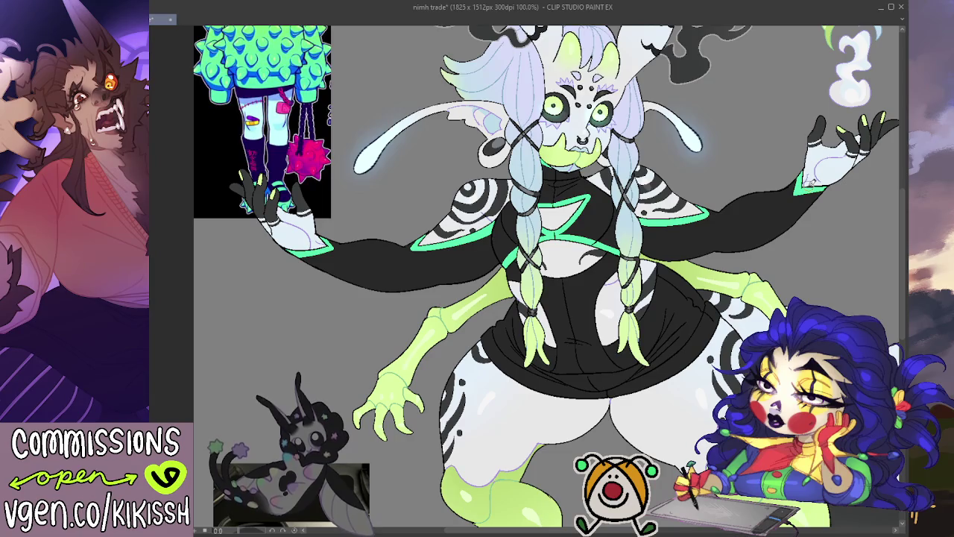
- Trim the skirt's bottom and right hem edge with neon green
mouse_move(802, 192)
mouse_down()
mouse_move(798, 271)
mouse_move(792, 215)
mouse_up()
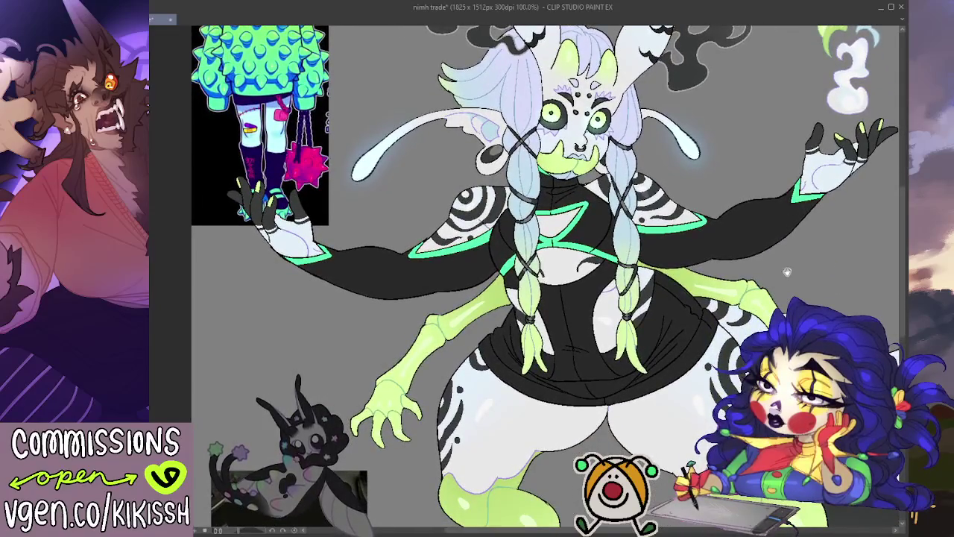
drag(787, 272, 786, 251)
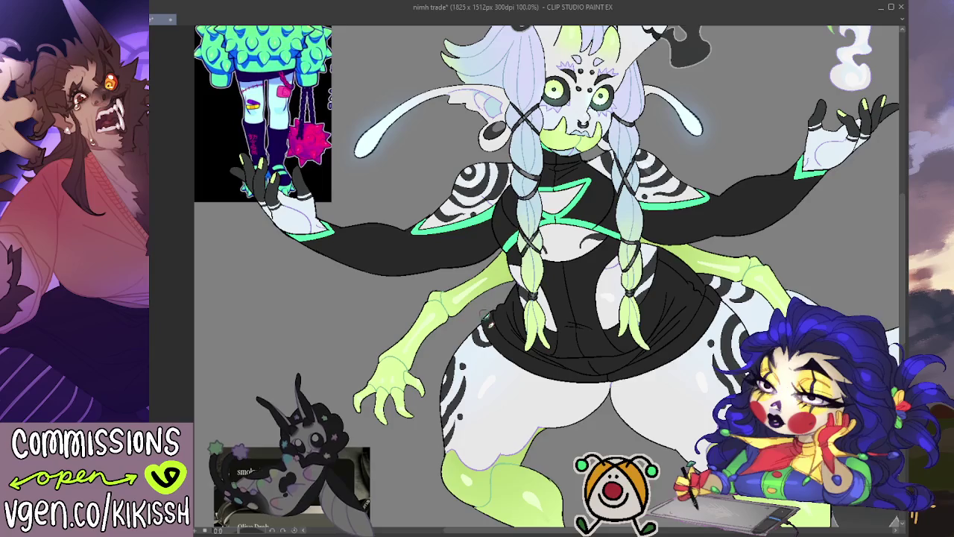
drag(483, 321, 601, 377)
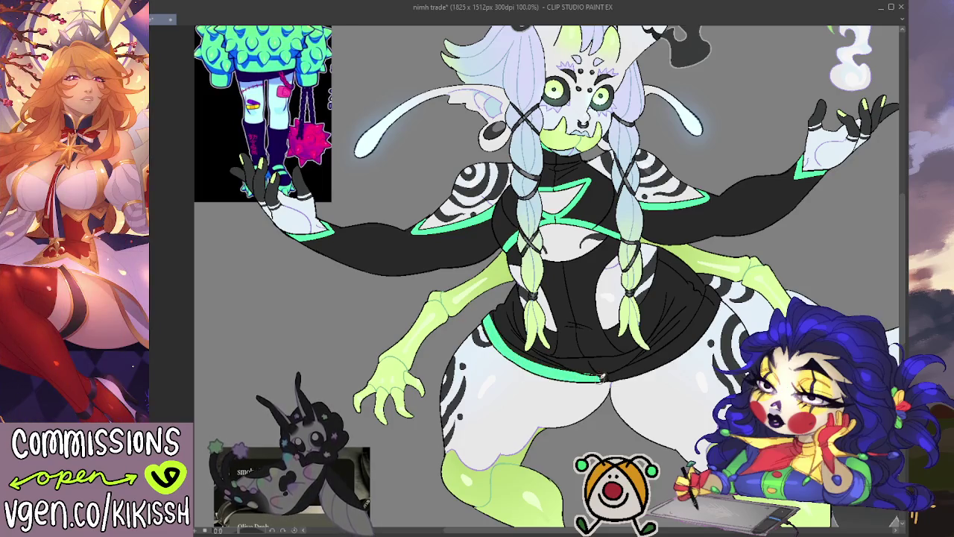
key(ctrl+z)
drag(481, 313, 608, 378)
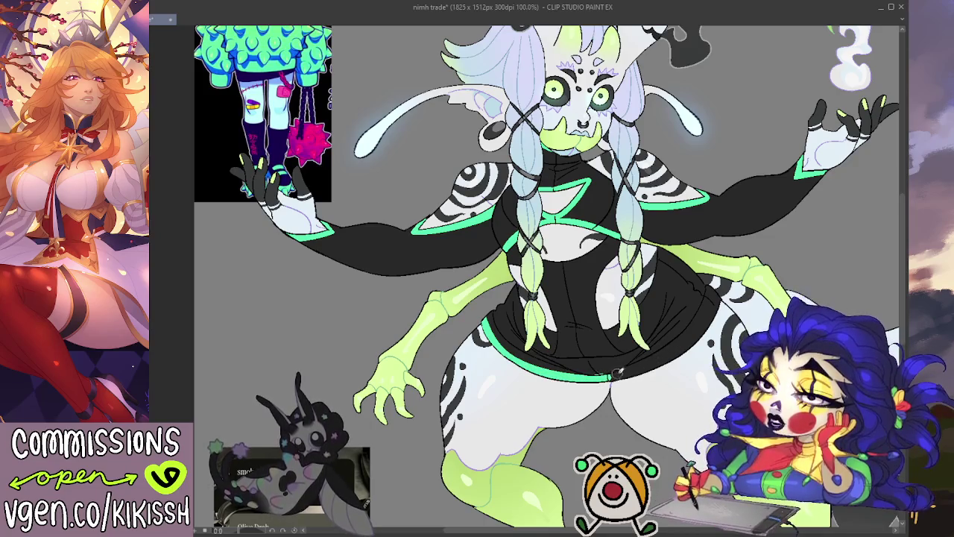
drag(605, 378, 712, 315)
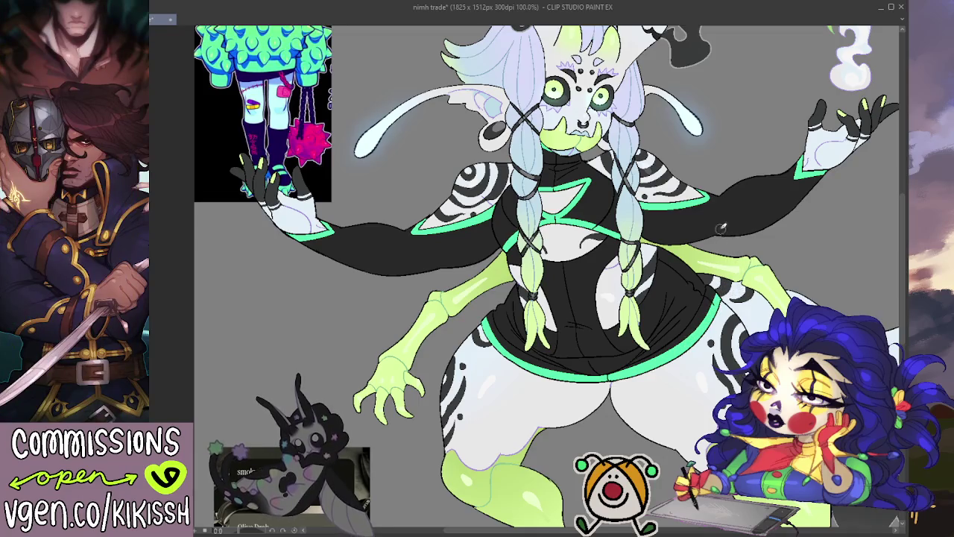
drag(722, 227, 722, 321)
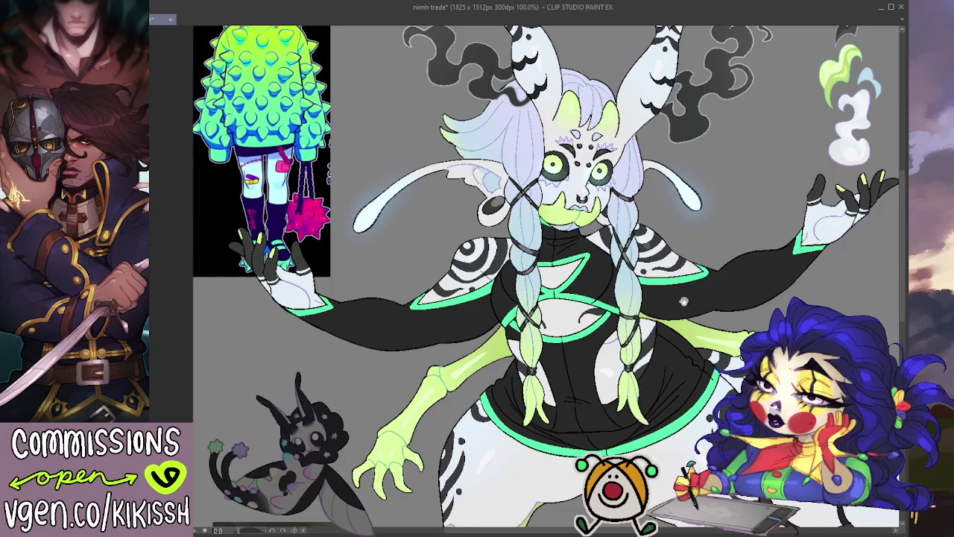
mouse_move(677, 300)
mouse_down()
mouse_move(673, 314)
mouse_move(692, 309)
mouse_up()
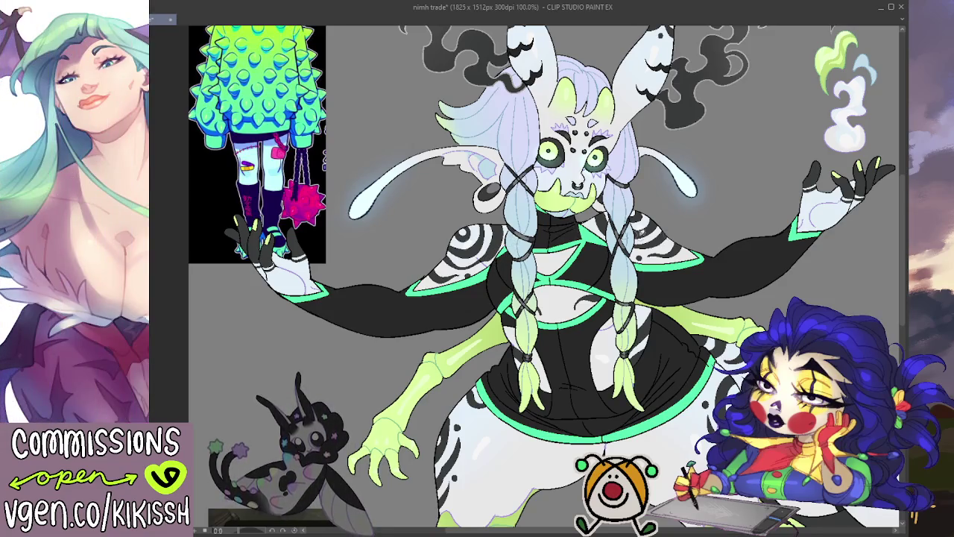
drag(736, 241, 740, 203)
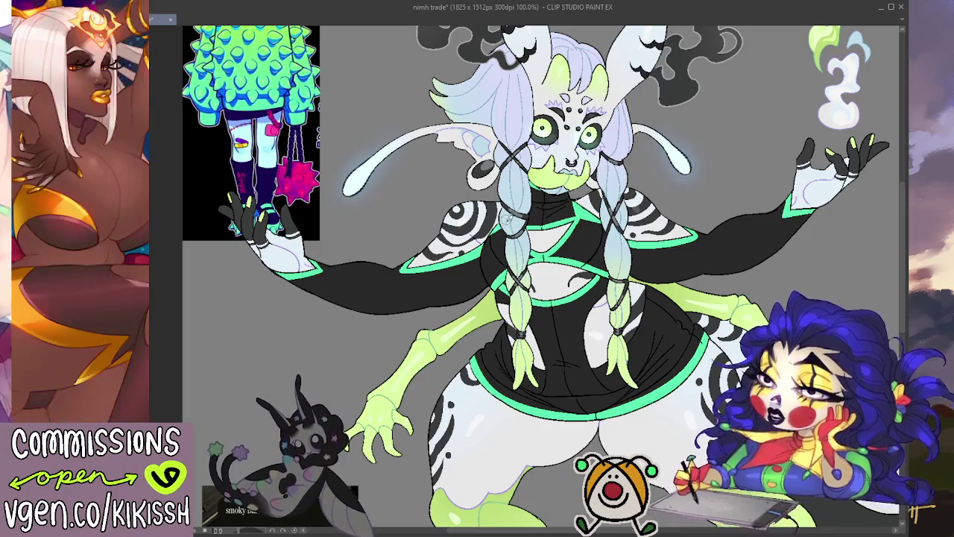
drag(500, 227, 447, 187)
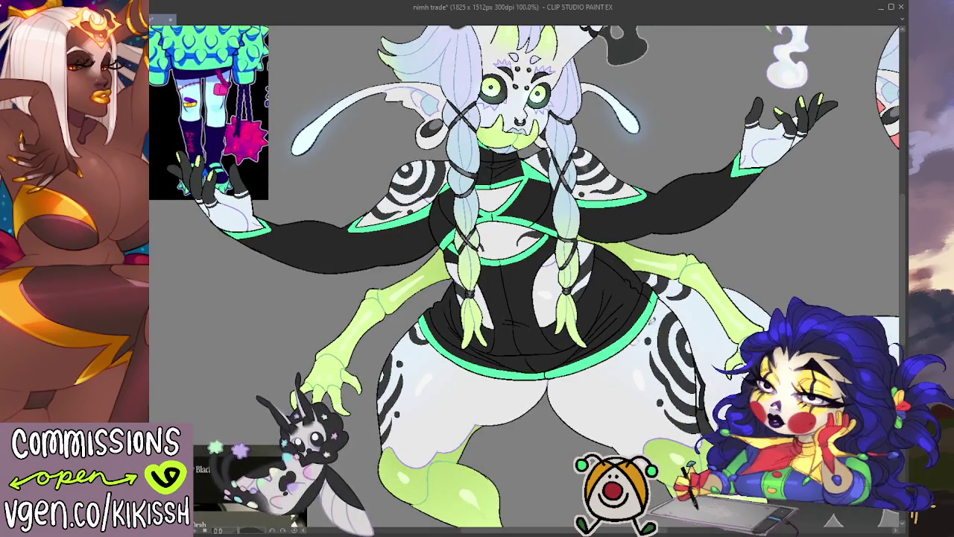
scroll(650, 321, up, 1)
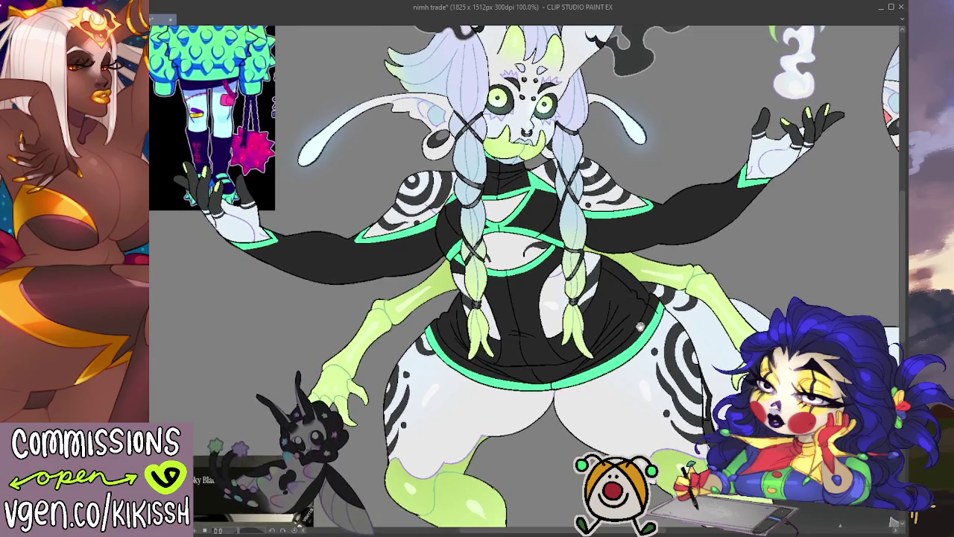
scroll(639, 325, down, 1)
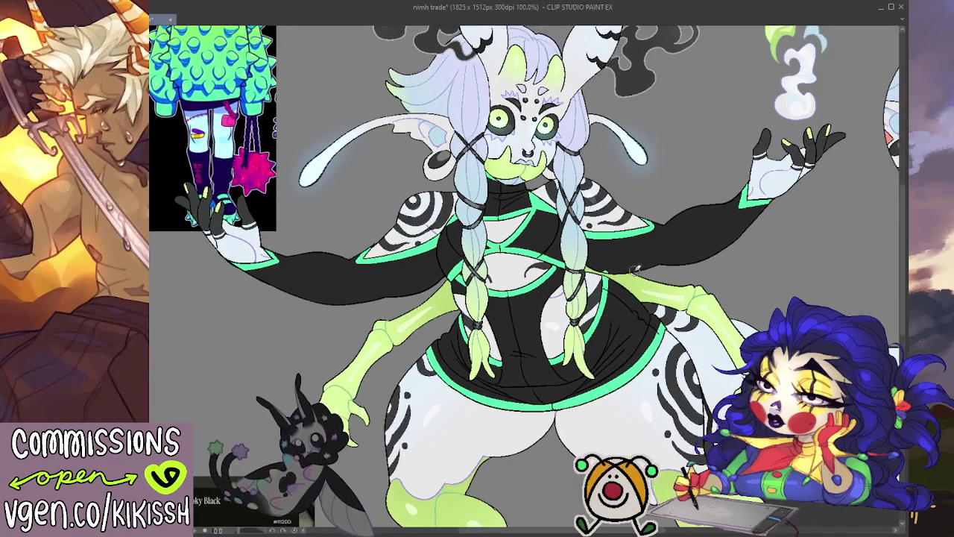
scroll(636, 270, down, 2)
scroll(627, 268, up, 1)
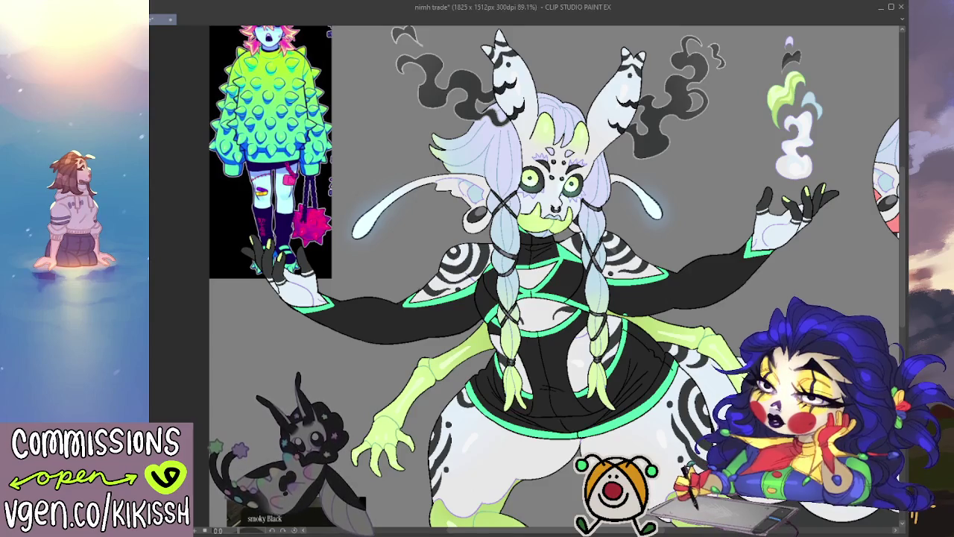
- Hide the green trim, then lasso-select the torso and fill it with mint green
key(ctrl+z)
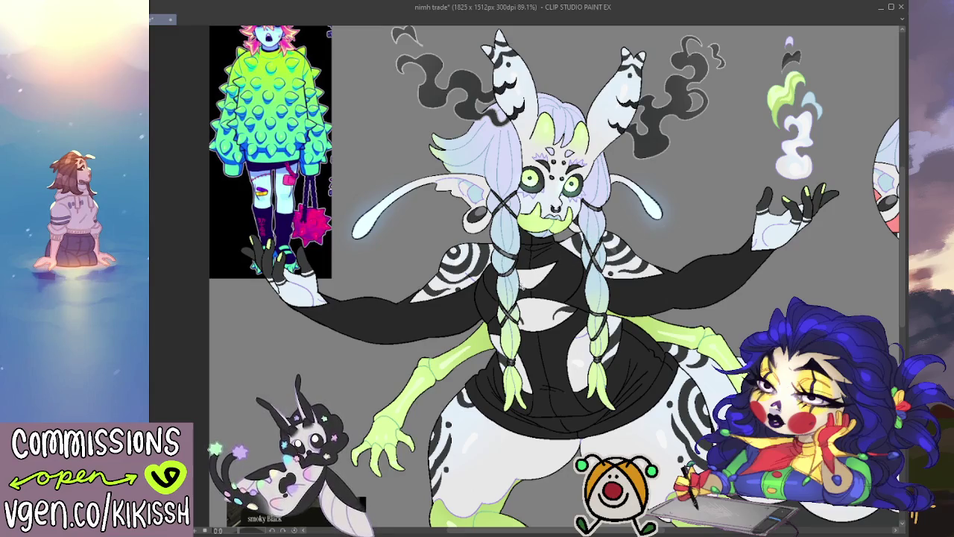
drag(493, 284, 528, 296)
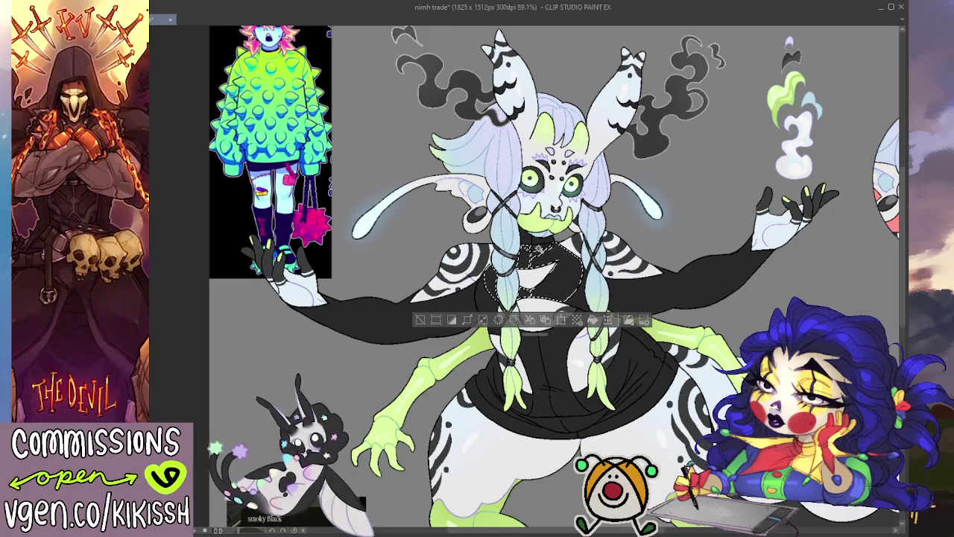
mouse_move(532, 245)
mouse_down()
mouse_move(559, 350)
mouse_move(551, 402)
mouse_up()
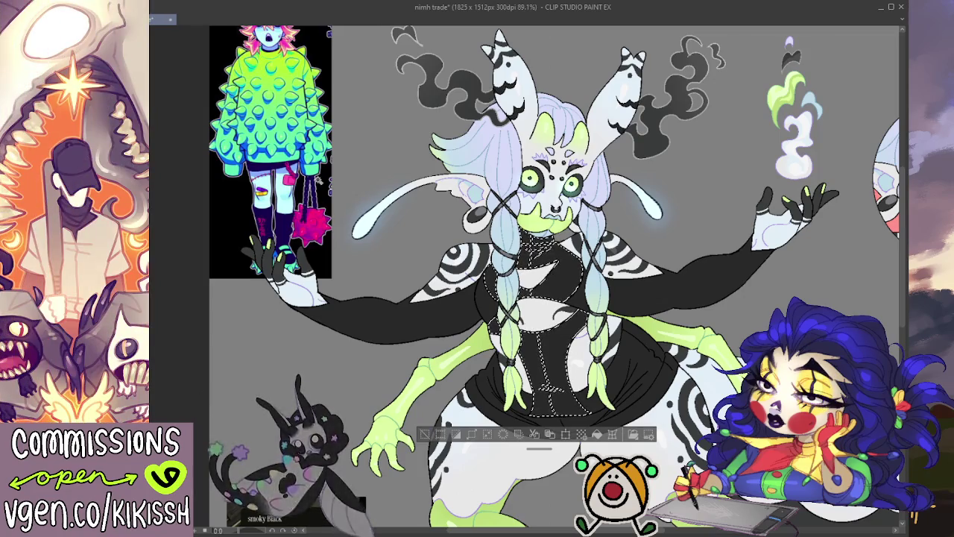
key(alt+BackSpace)
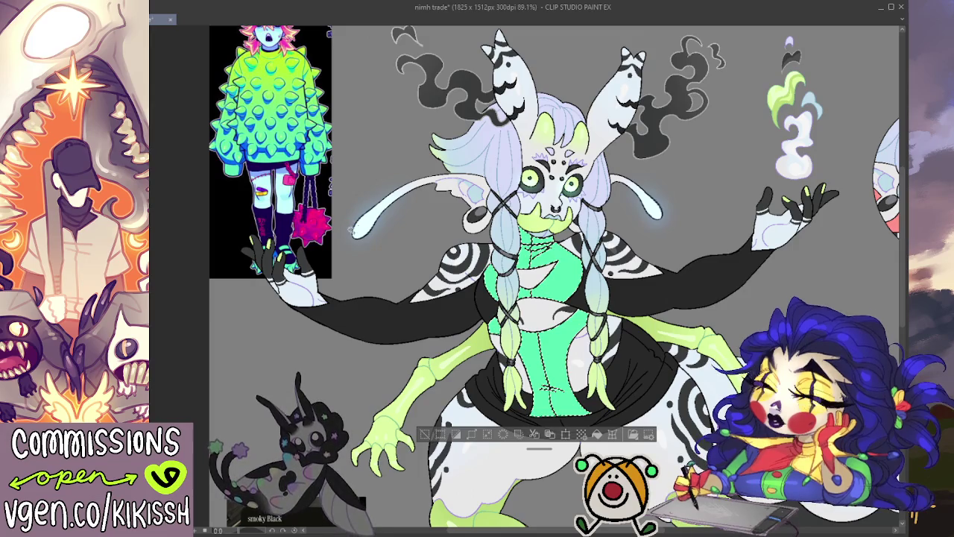
- Clear the selection and recolour the upper torso to match the lower torso
key(ctrl+d)
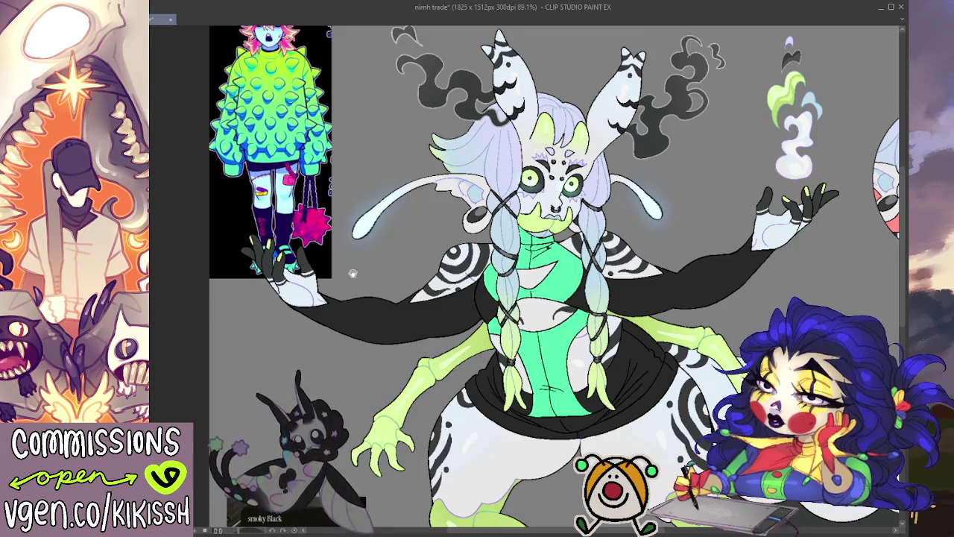
scroll(350, 273, down, 2)
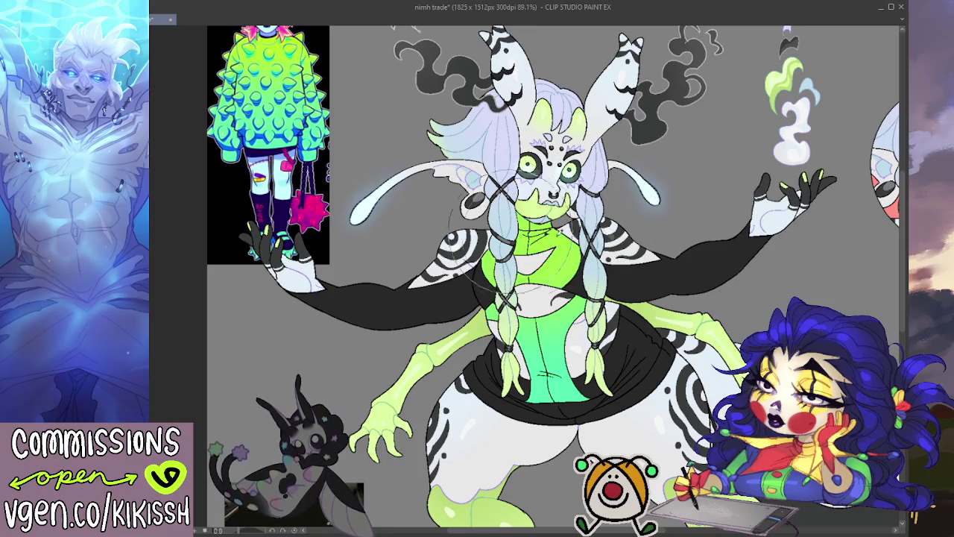
drag(536, 246, 596, 291)
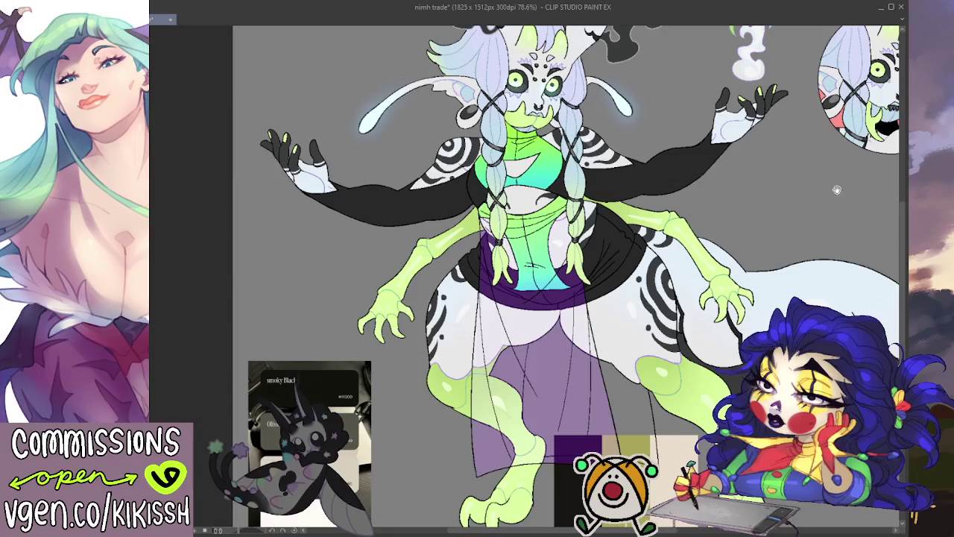
- Compare a dark opaque purple skirt with the translucent one, settling on brighter, saturated purple
scroll(716, 273, down, 2)
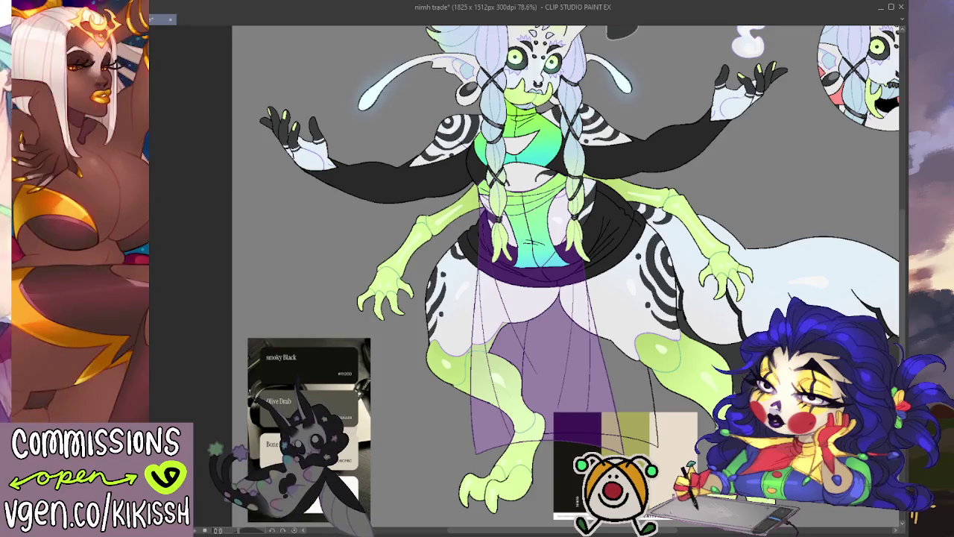
drag(779, 212, 783, 208)
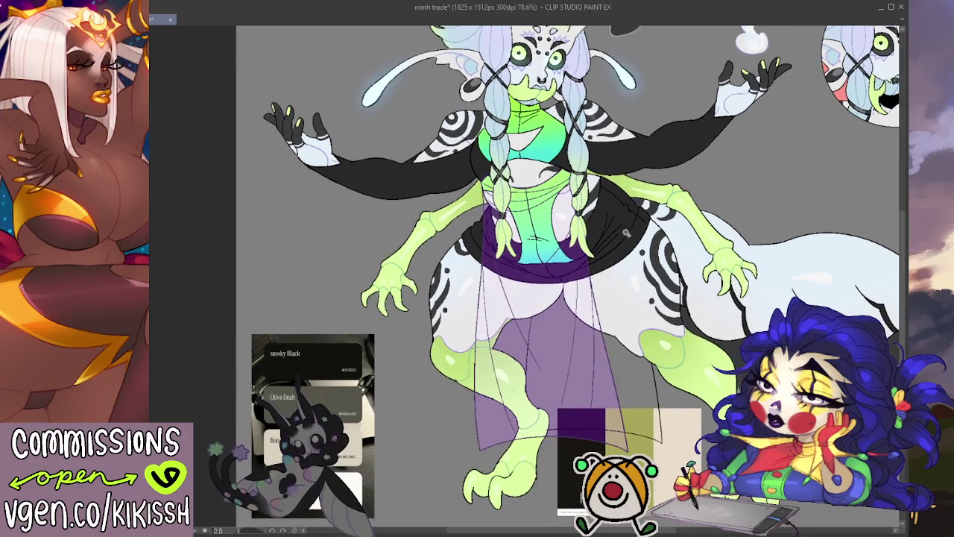
scroll(626, 231, up, 3)
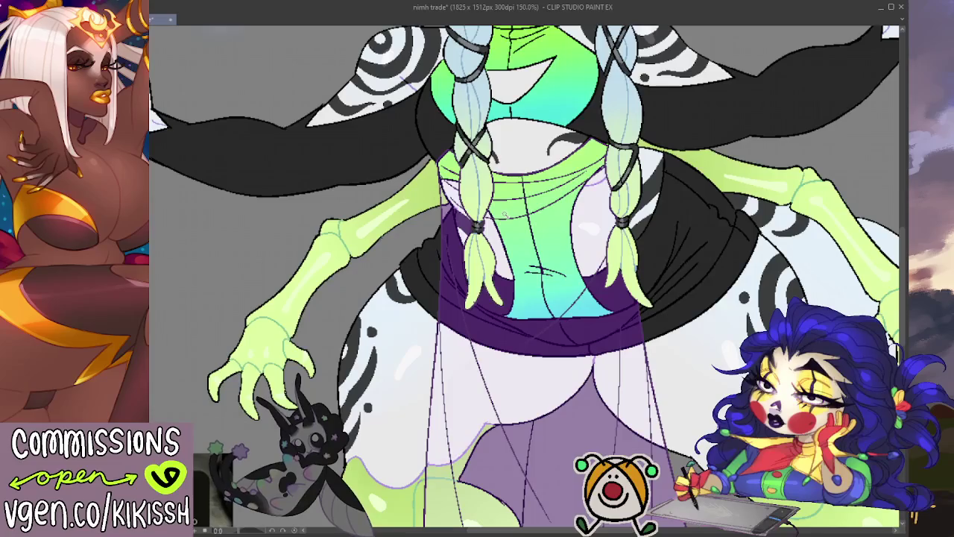
scroll(504, 215, down, 2)
scroll(504, 215, down, 1)
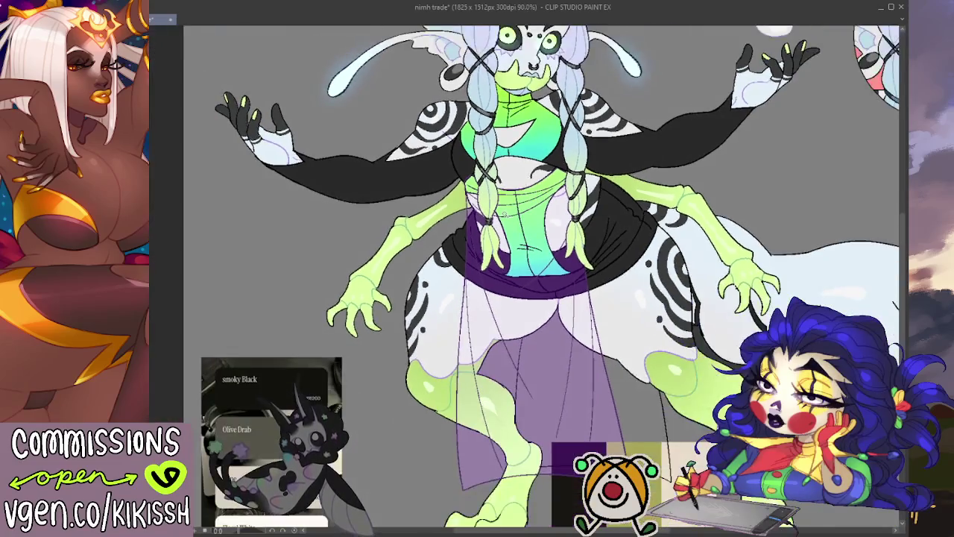
scroll(592, 241, down, 1)
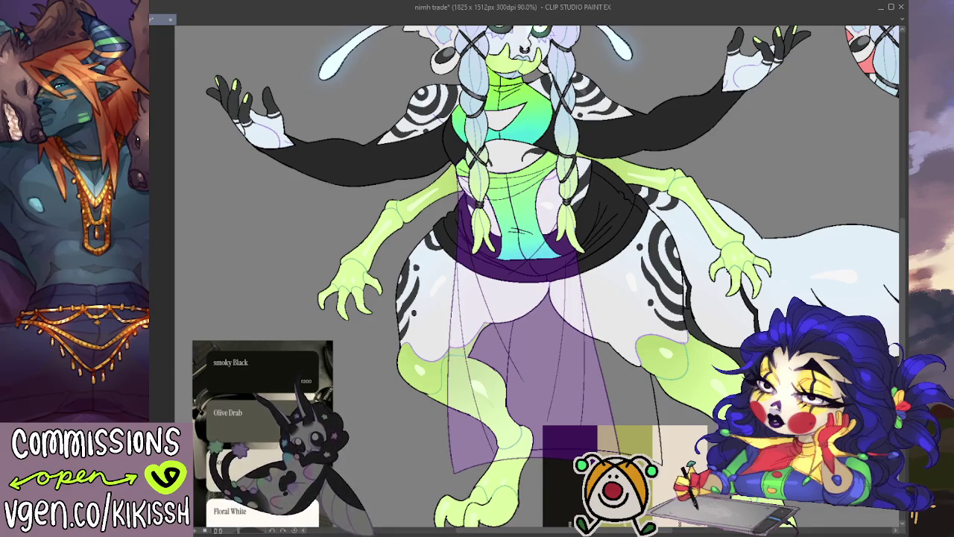
key(ctrl+z)
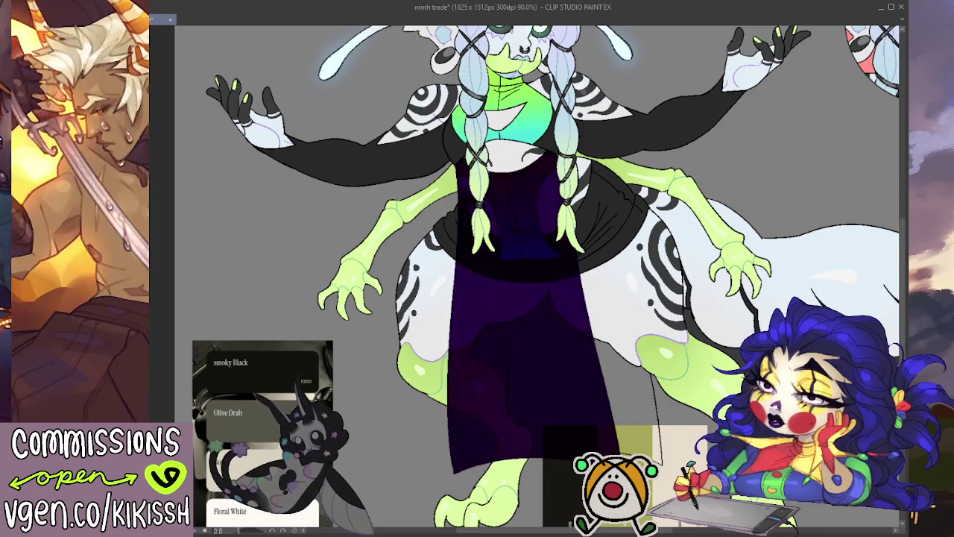
key(ctrl+y)
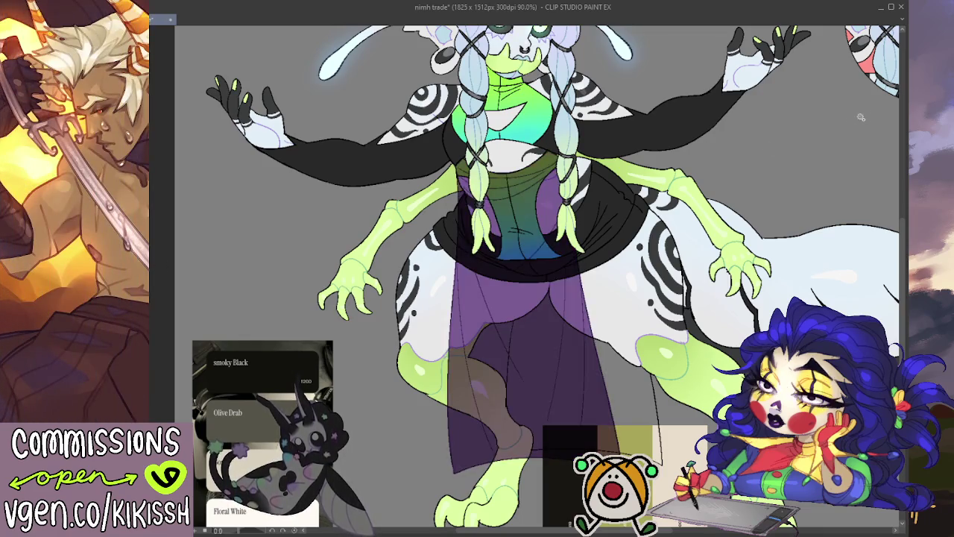
key(ctrl+y)
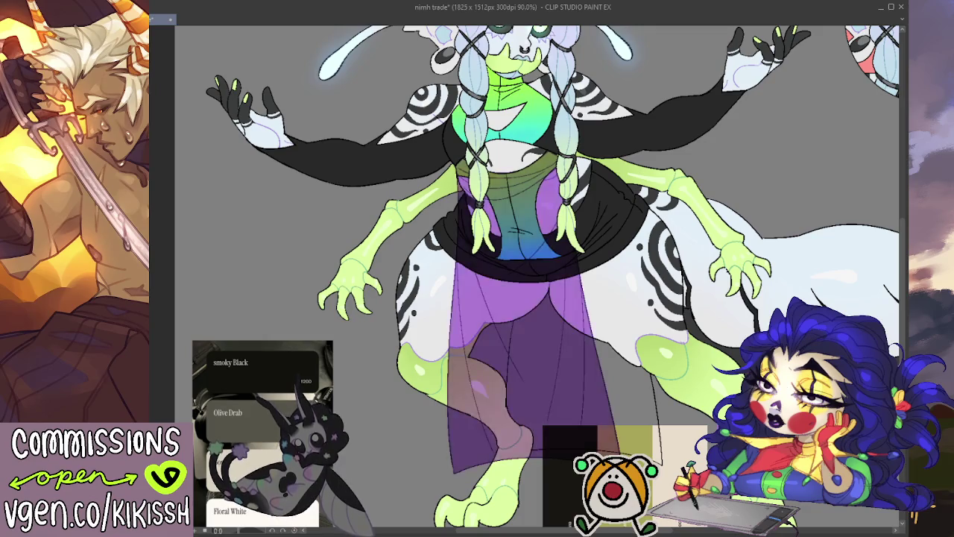
- Scroll around and recentre the view on the whole character to review the skirt
scroll(537, 276, down, 1)
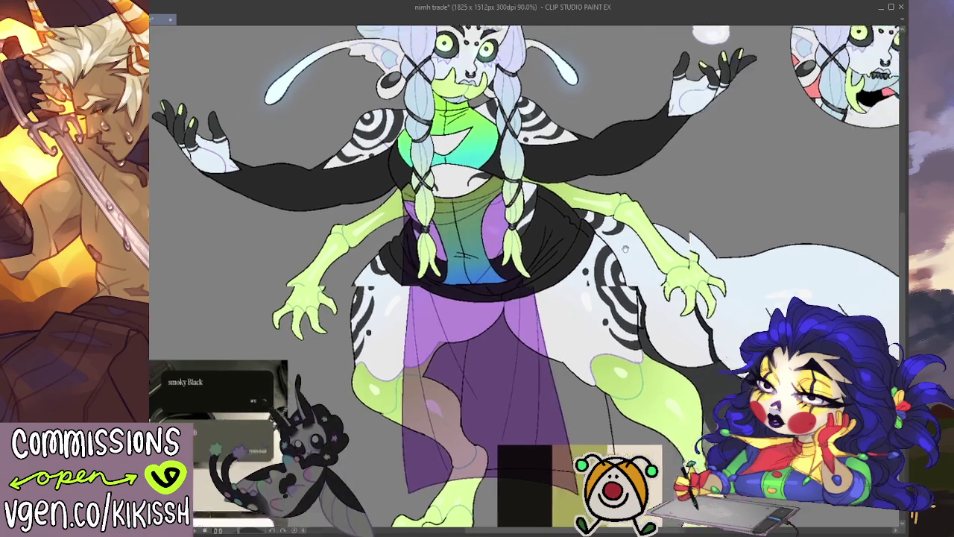
scroll(537, 276, down, 1)
scroll(628, 228, up, 1)
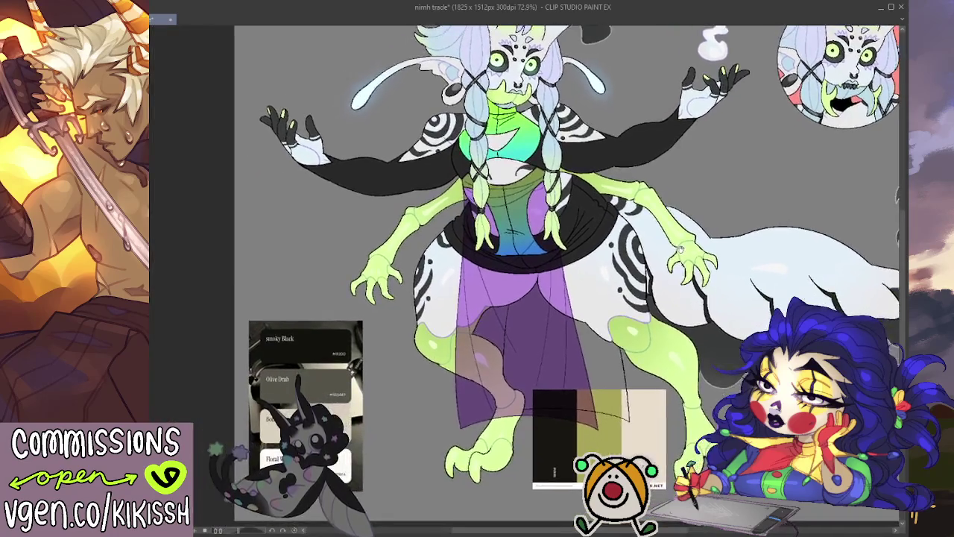
scroll(612, 233, up, 1)
scroll(610, 229, down, 1)
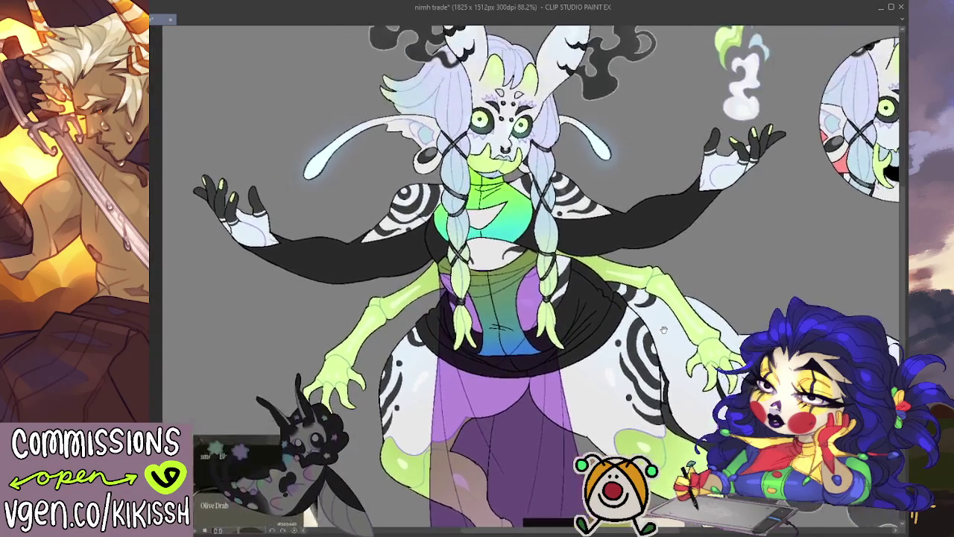
scroll(664, 287, down, 1)
drag(706, 307, 655, 274)
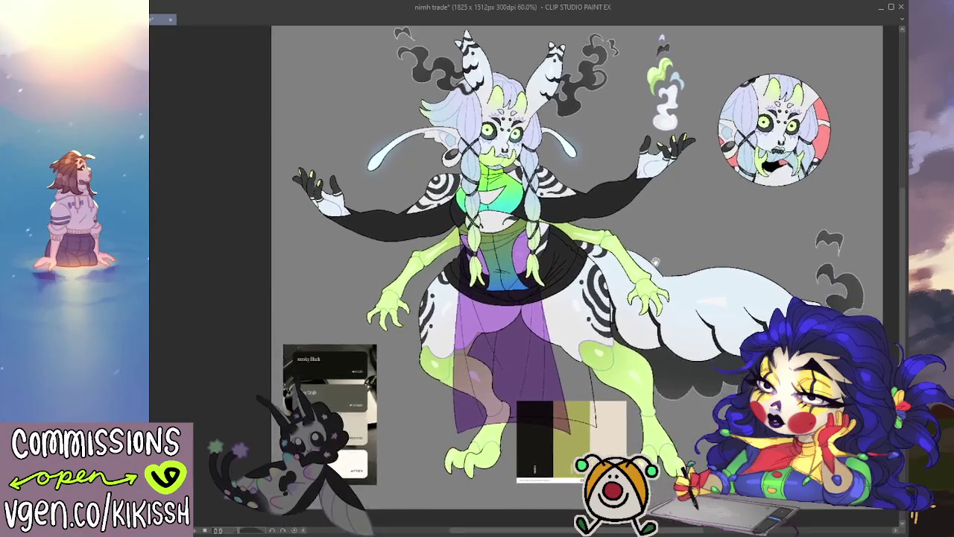
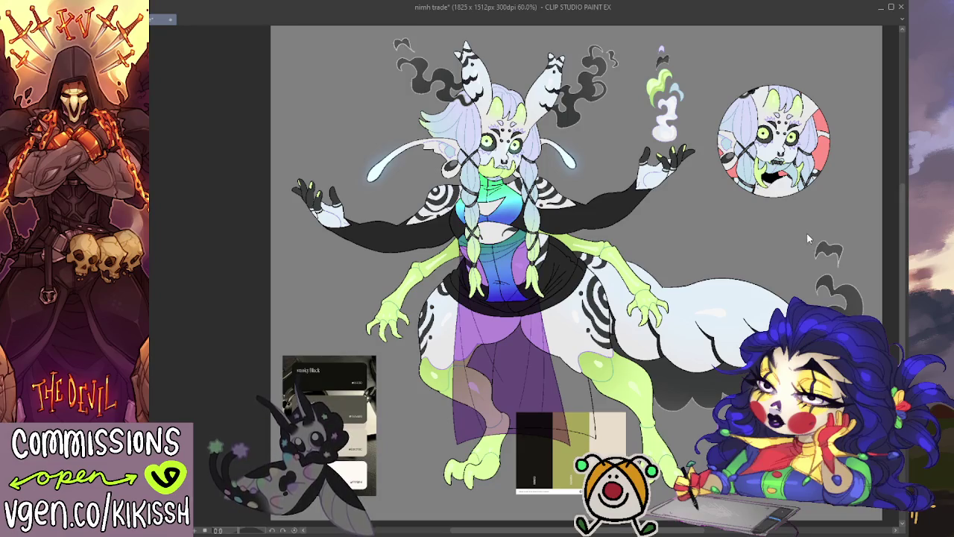
- Cycle the torso gradient through pink-magenta, rainbow, green-yellow and blue, ending on green-teal
key(ctrl+z)
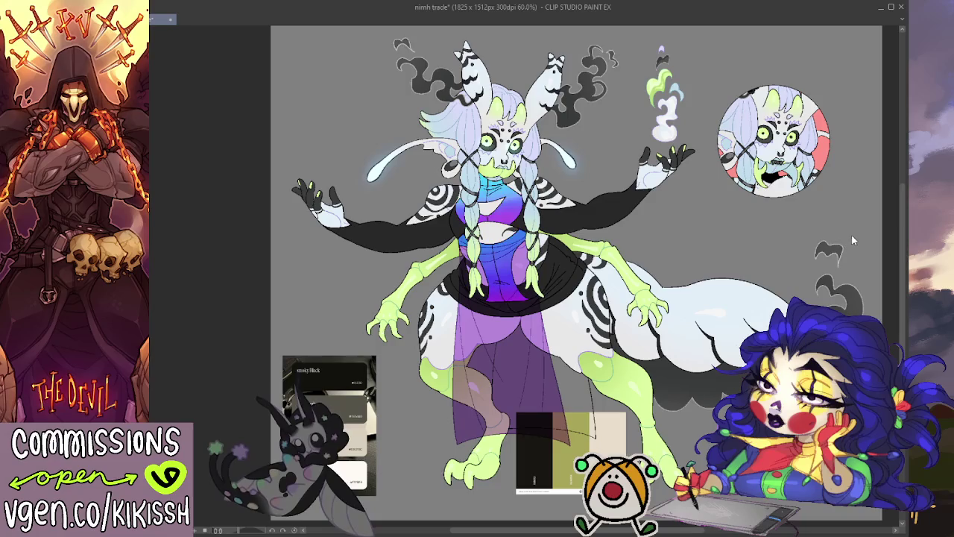
key(ctrl+z)
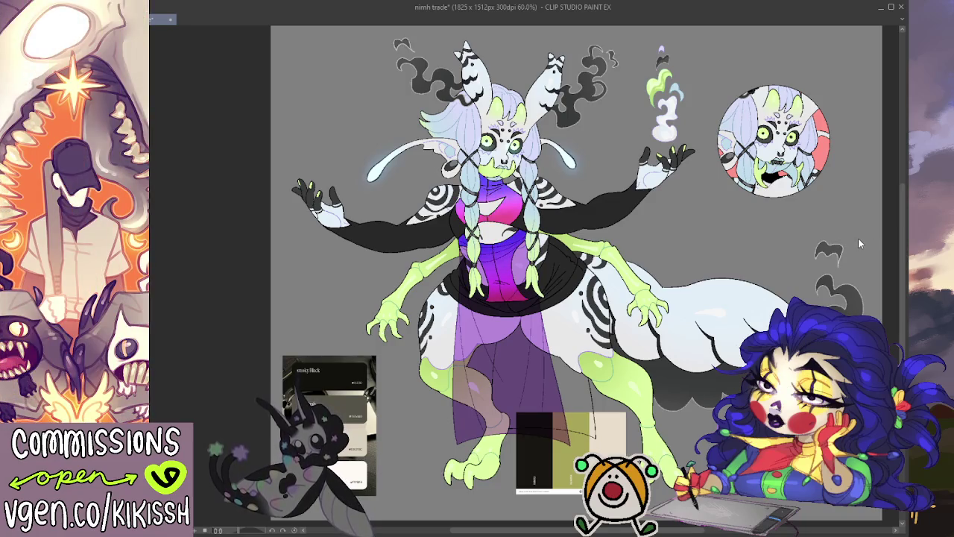
key(ctrl+z)
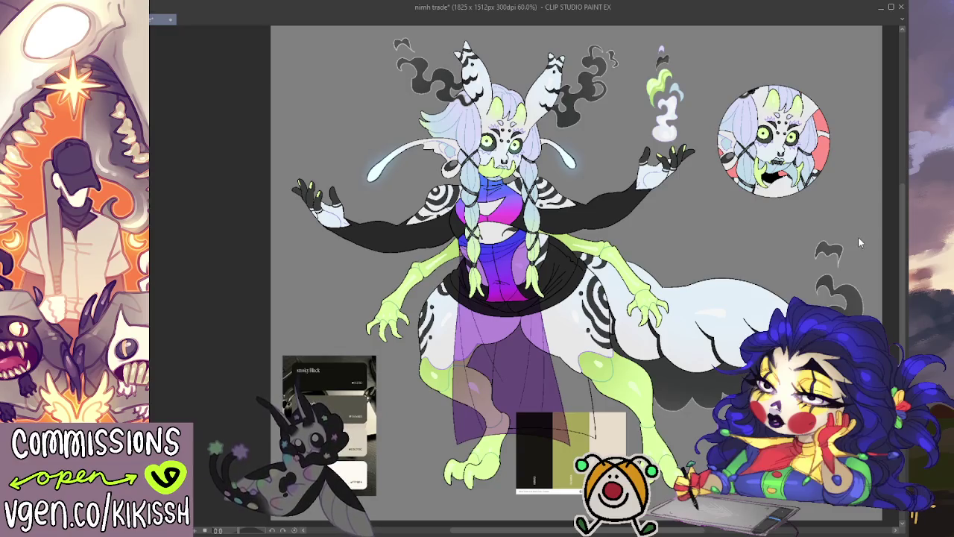
key(ctrl+z)
key(ctrl+z)
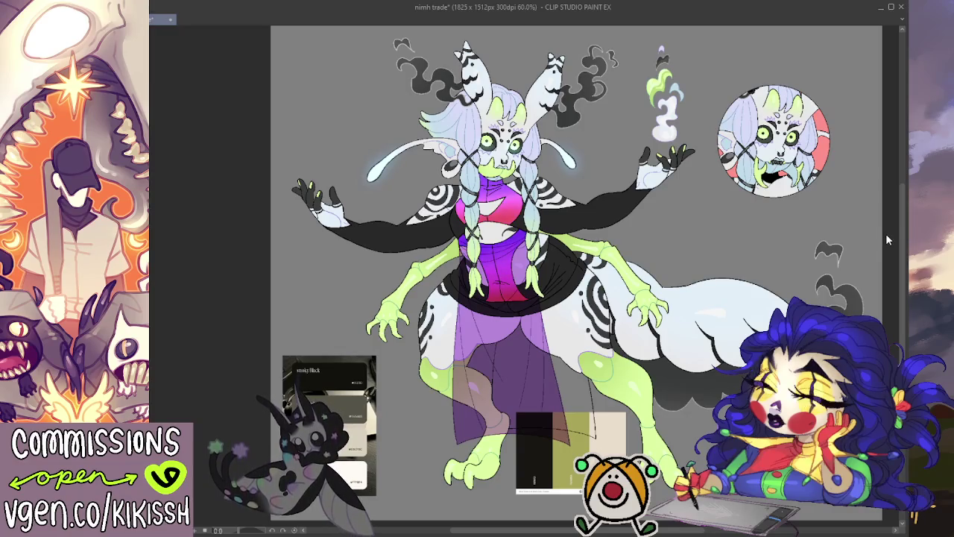
key(ctrl+y)
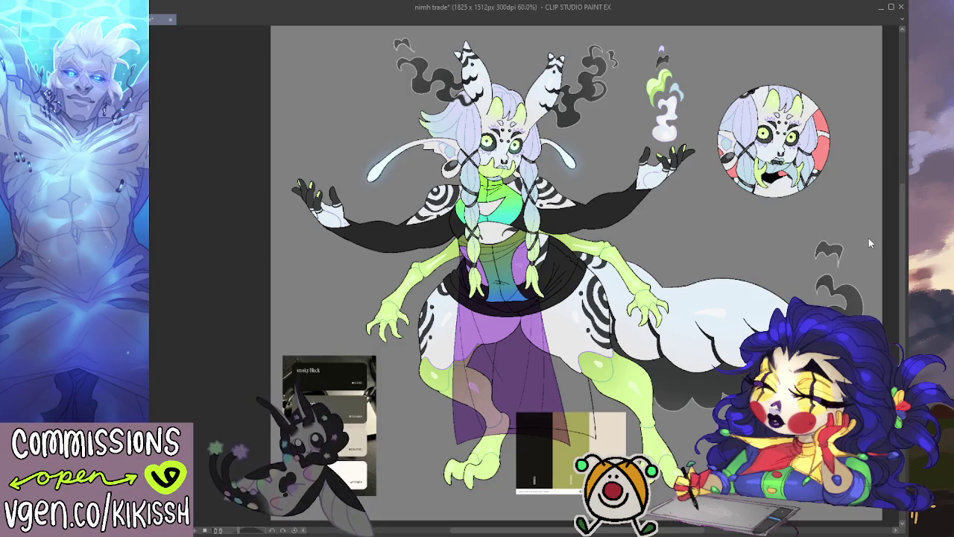
key(ctrl+z)
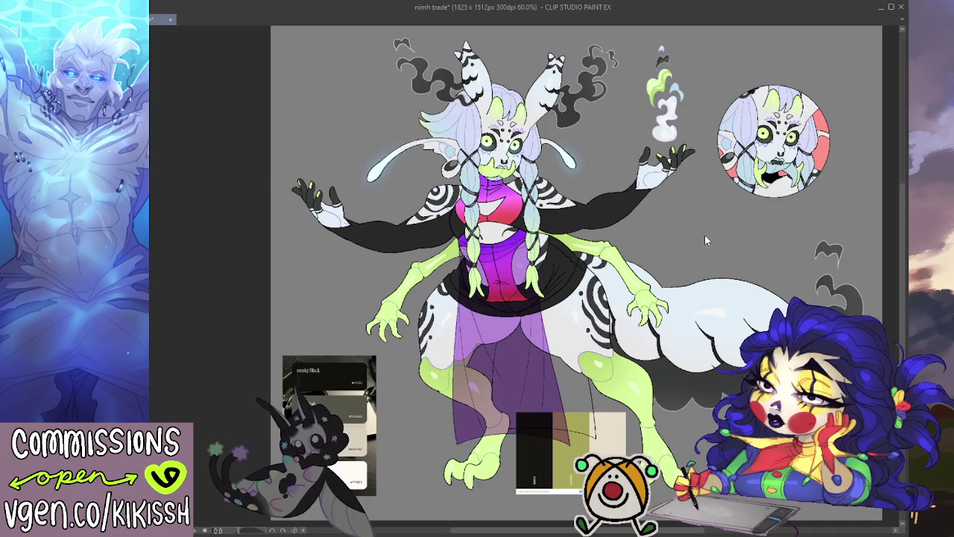
key(ctrl+z)
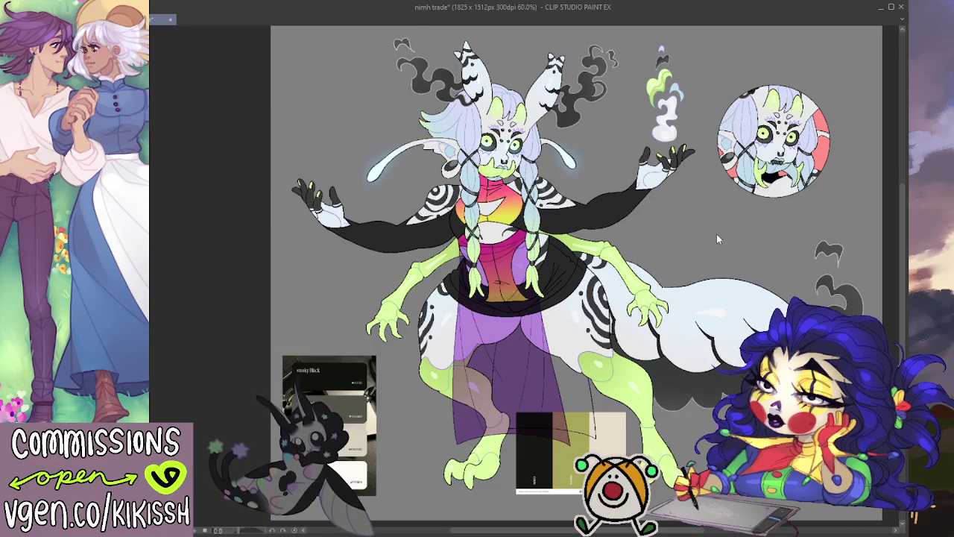
key(ctrl+z)
key(ctrl+z)
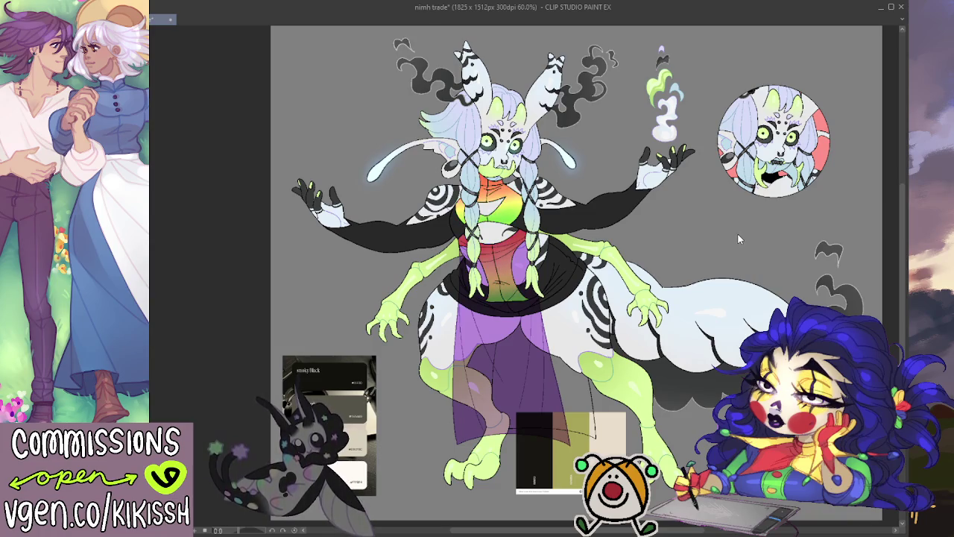
key(ctrl+z)
key(ctrl+z)
key(ctrl+z)
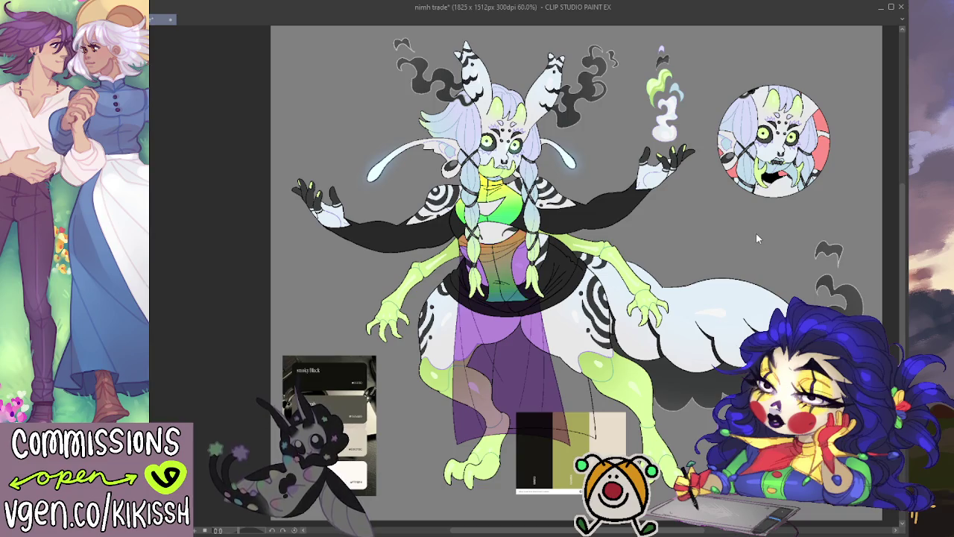
key(ctrl+z)
key(ctrl+z)
key(ctrl+z)
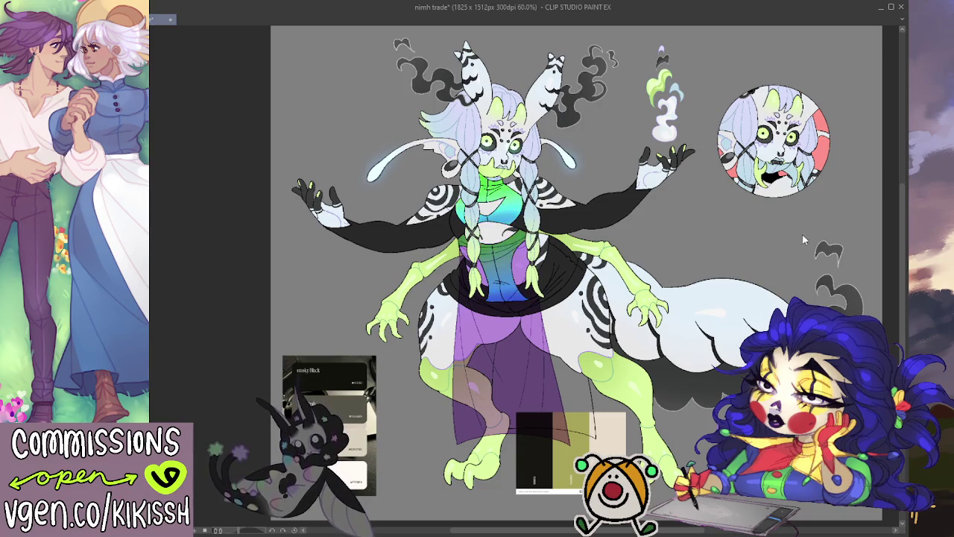
key(ctrl+z)
key(ctrl+z)
key(ctrl+z)
key(ctrl+z)
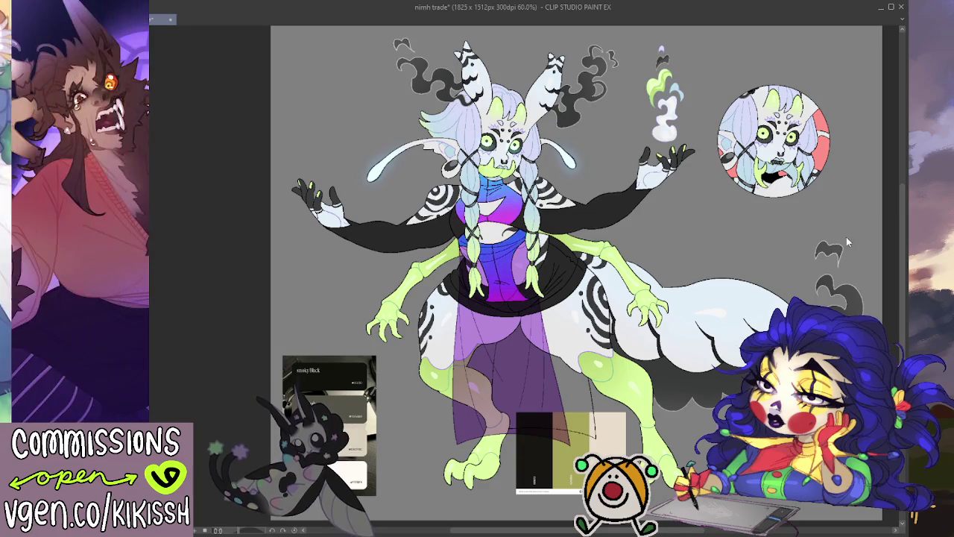
key(ctrl+z)
key(ctrl+z)
key(ctrl+z)
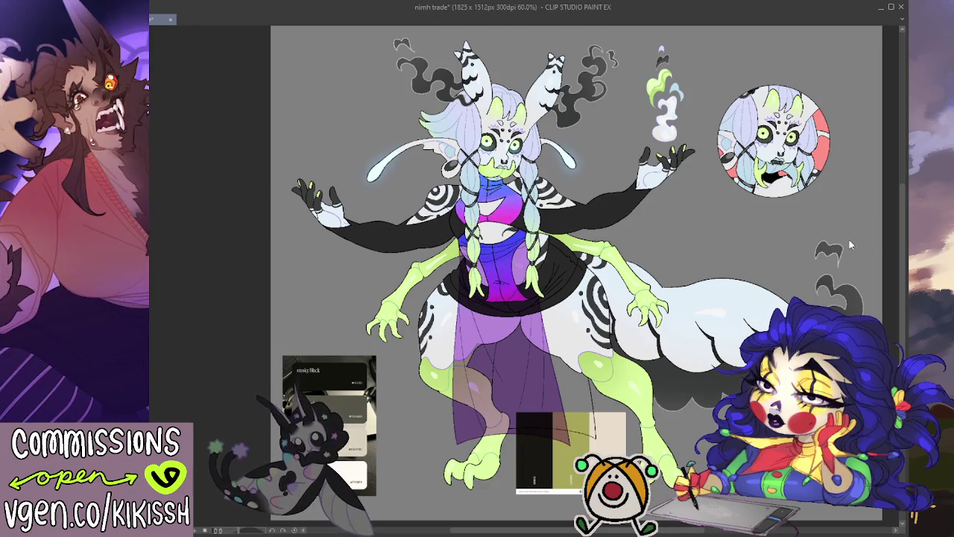
key(ctrl+z)
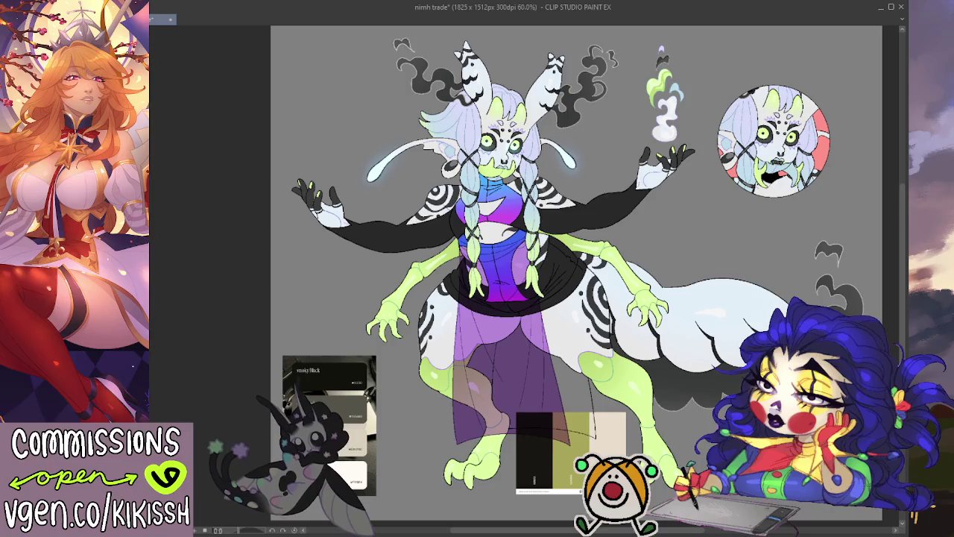
key(ctrl+z)
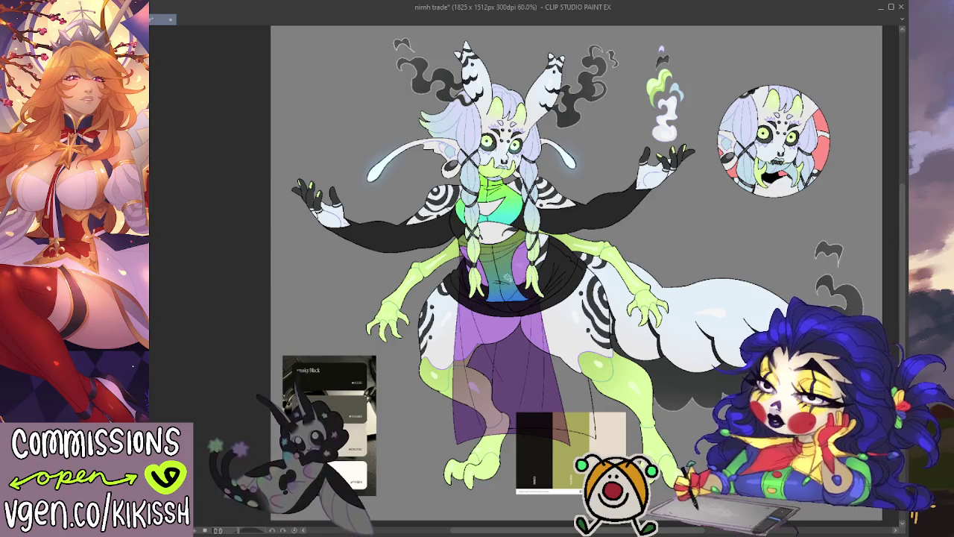
- Hide the holographic gradient so the torso is dark, then place the green sweater reference top-left
scroll(355, 304, up, 1)
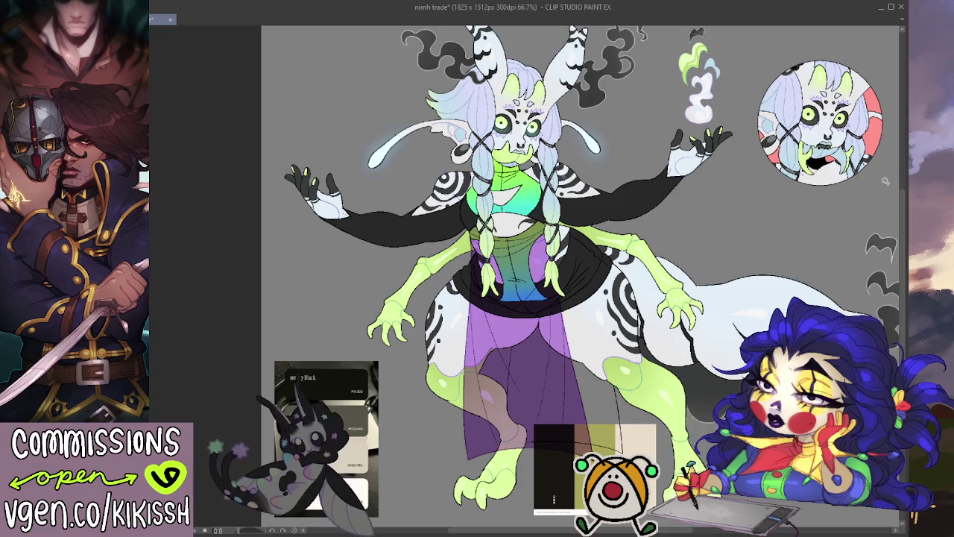
key(ctrl+z)
key(ctrl+y)
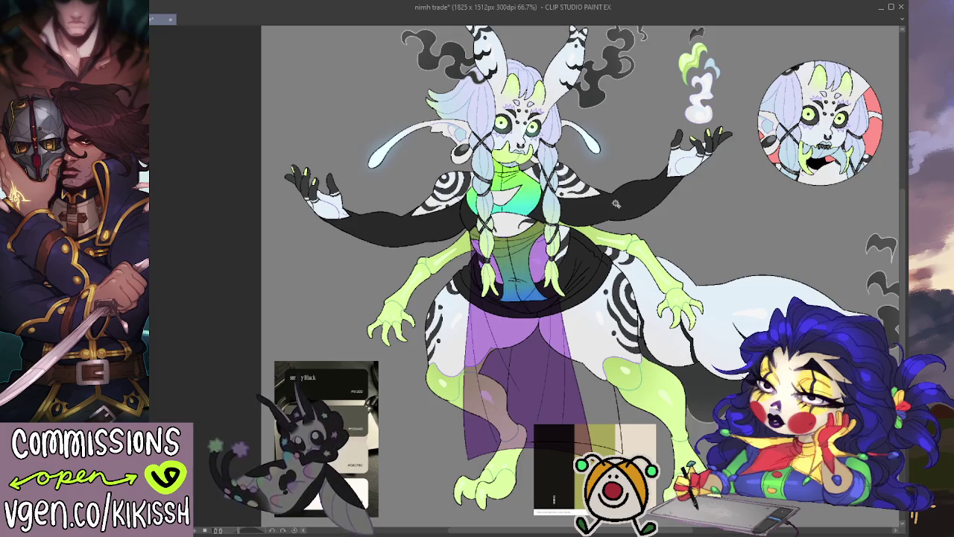
key(ctrl+z)
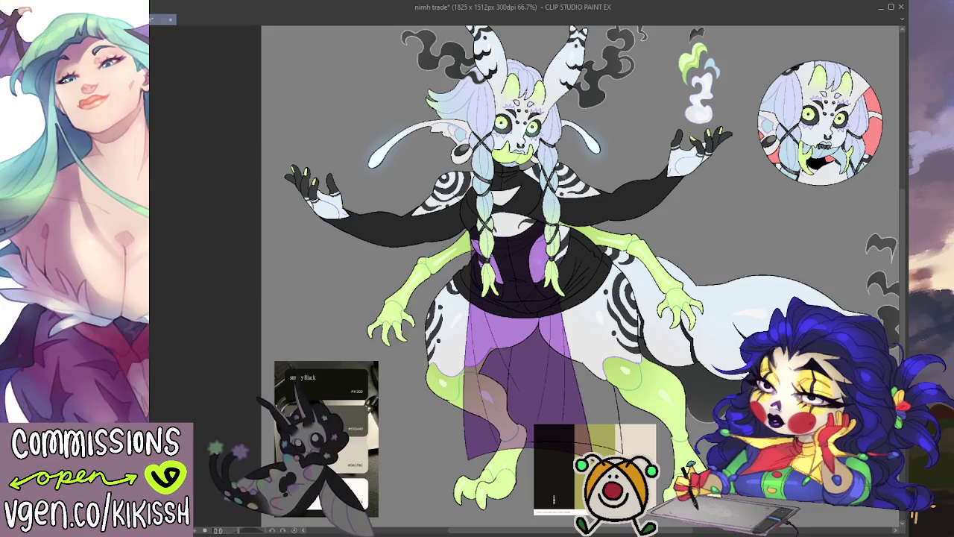
key(ctrl+z)
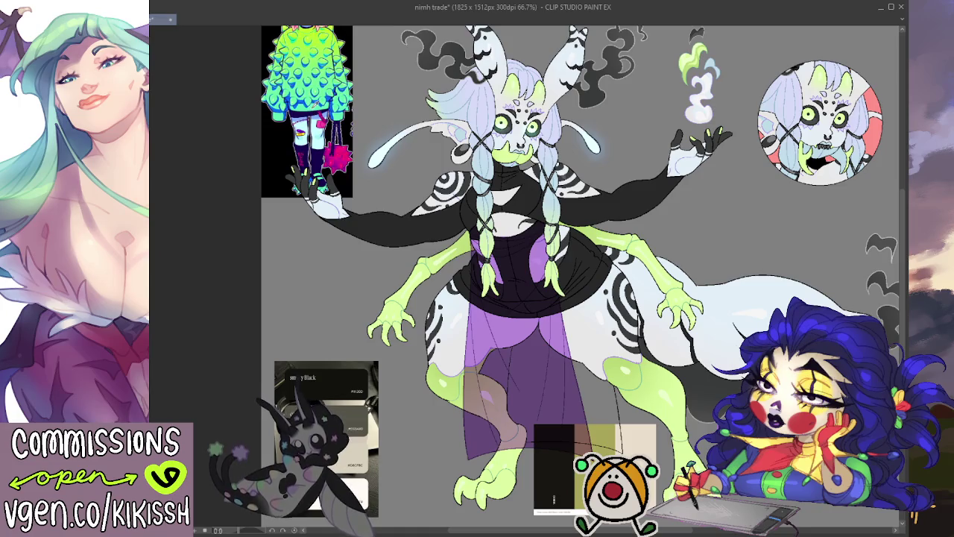
- Show the green-blue gradient again and clip it to the torso only, keeping the sleeves black
key(ctrl+y)
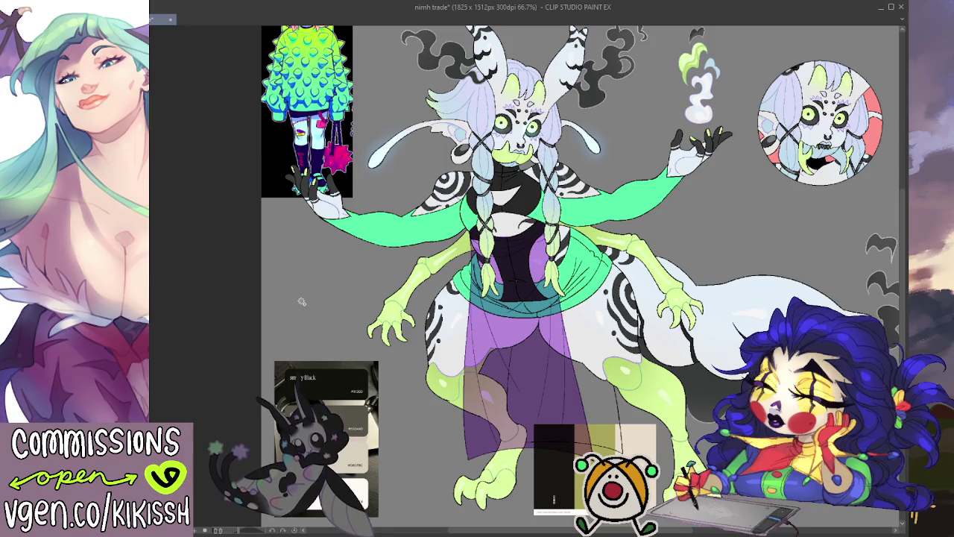
mouse_move(745, 252)
mouse_down()
mouse_move(752, 280)
mouse_move(758, 269)
mouse_up()
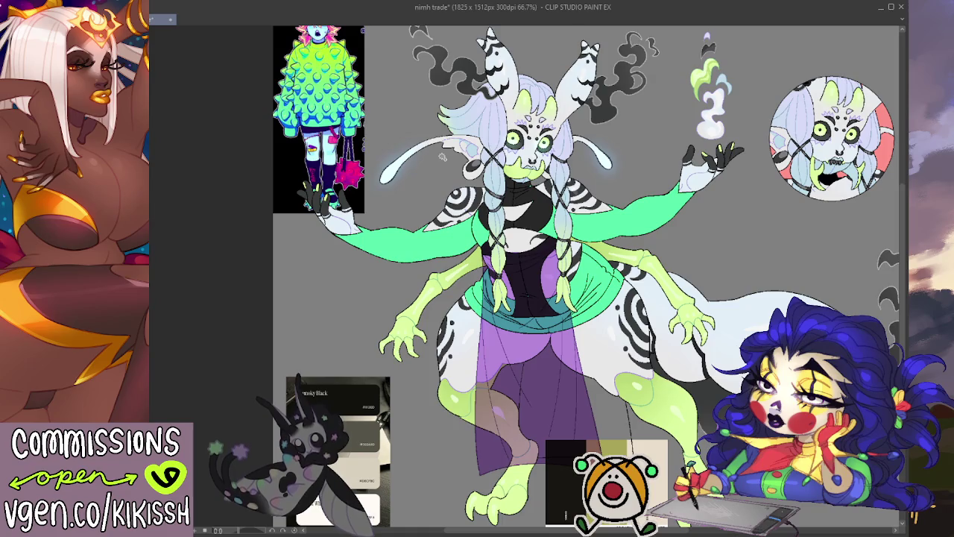
key(ctrl+z)
key(ctrl+z)
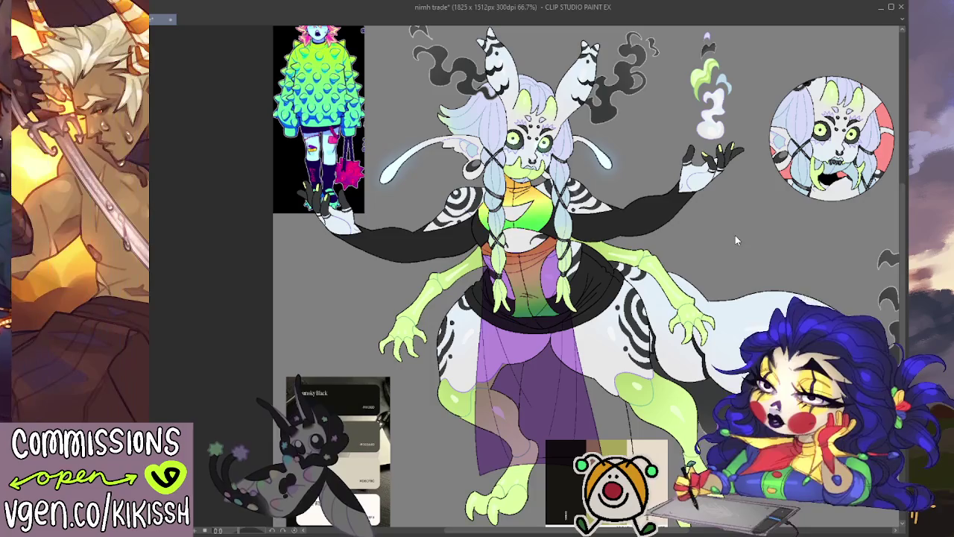
- Step through gradient presets from rainbow to a deeper pink-orange-yellow on the chest
key(ctrl+z)
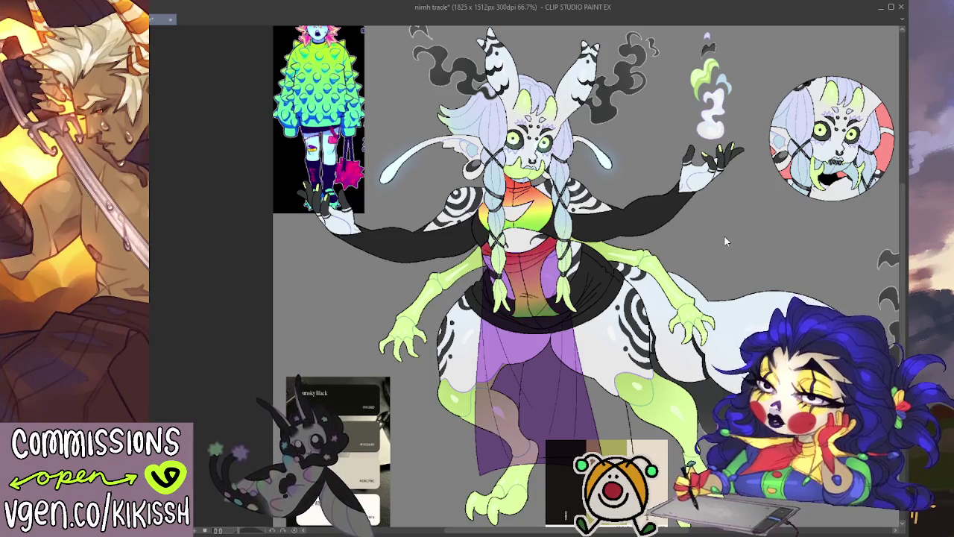
key(ctrl+z)
key(ctrl+z)
key(ctrl+z)
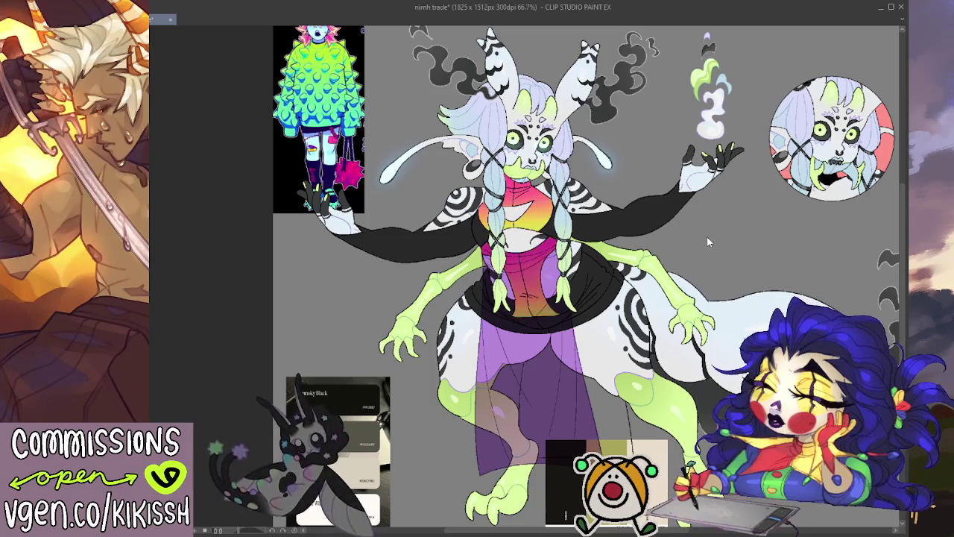
key(ctrl+z)
key(ctrl+z)
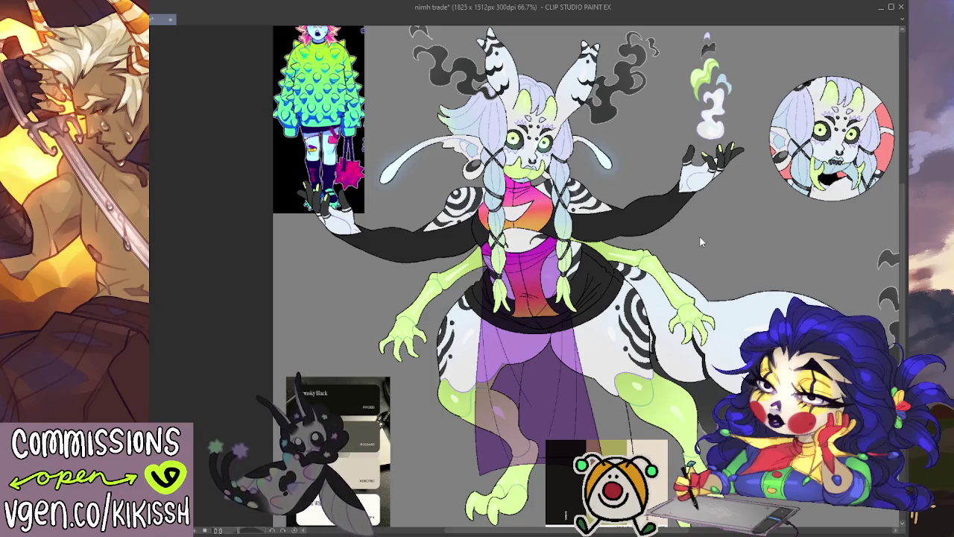
key(ctrl+z)
key(ctrl+z)
key(ctrl+z)
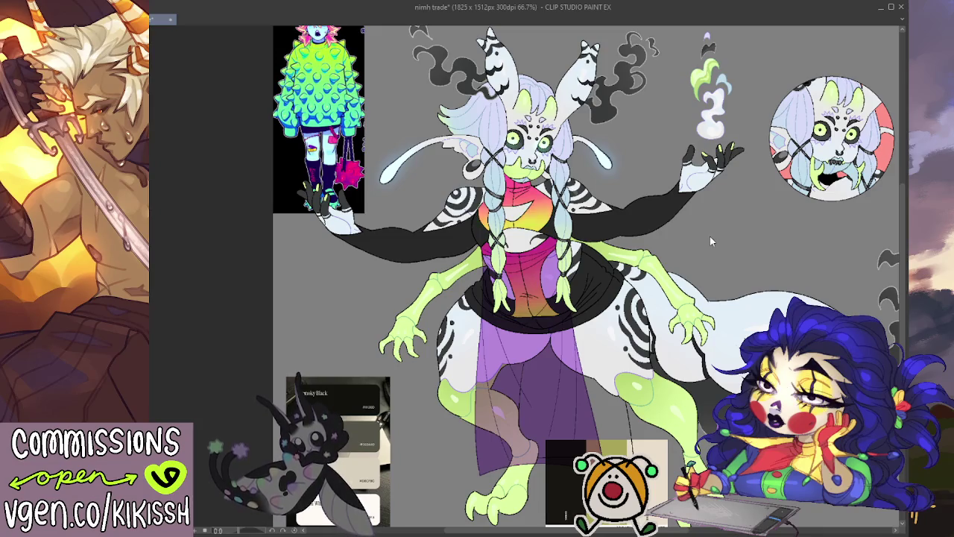
drag(705, 205, 625, 248)
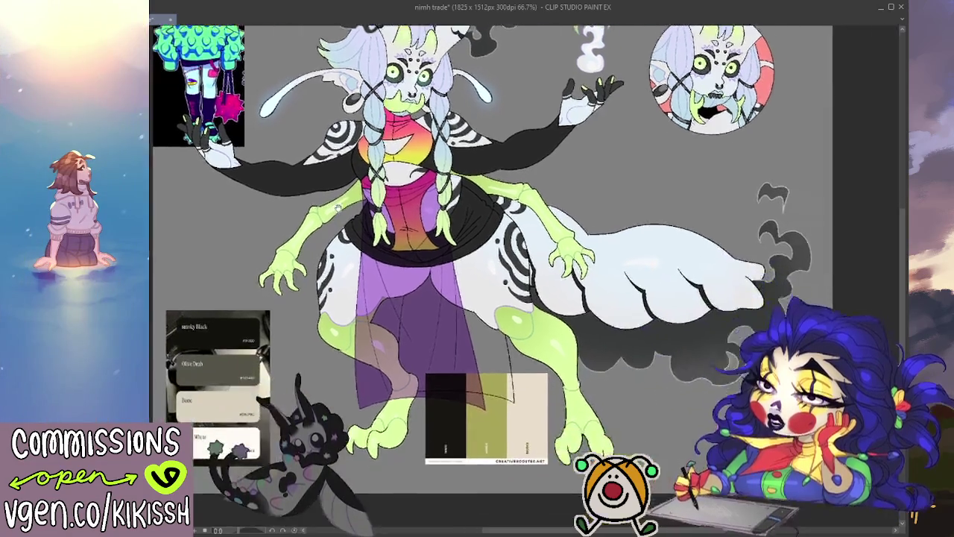
- Try the green-blue and pale cyan-purple gradients on the torso
drag(379, 317, 405, 271)
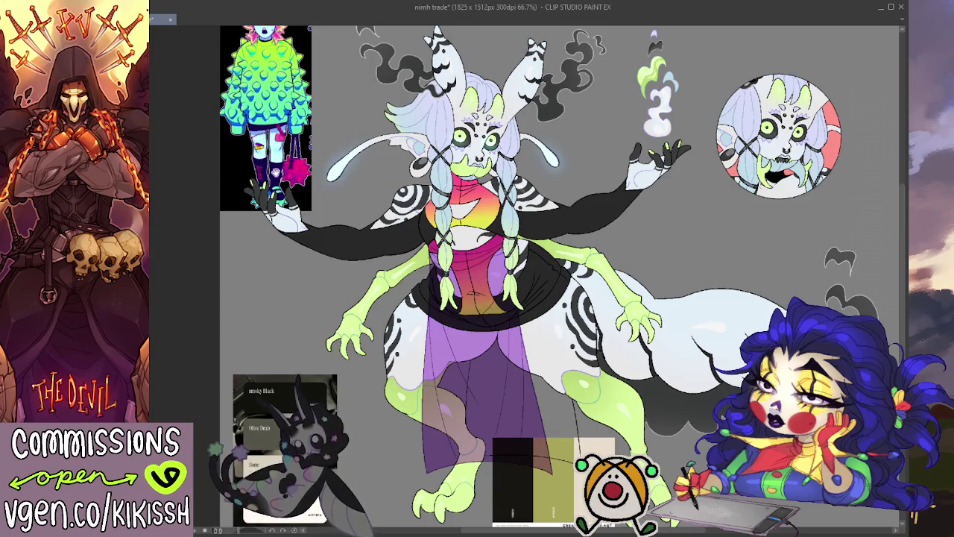
key(ctrl+z)
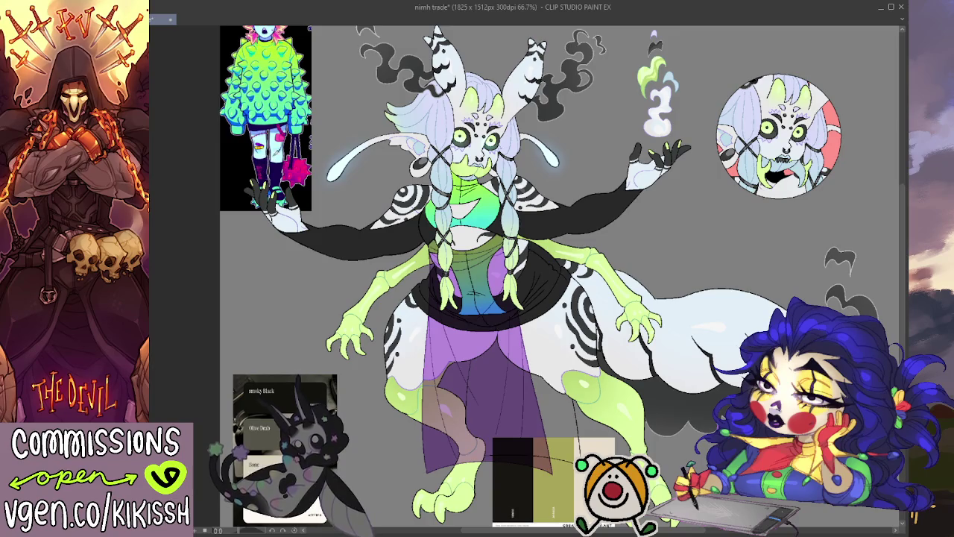
key(ctrl+z)
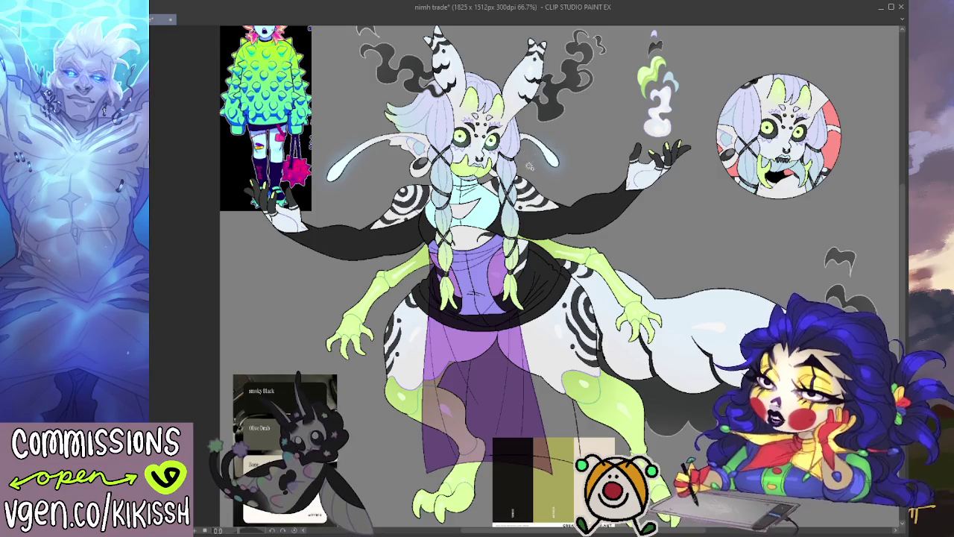
- Zoom out to the full sheet and hide the translucent purple skirt panel
scroll(474, 202, up, 3)
scroll(475, 202, up, 3)
scroll(477, 201, down, 5)
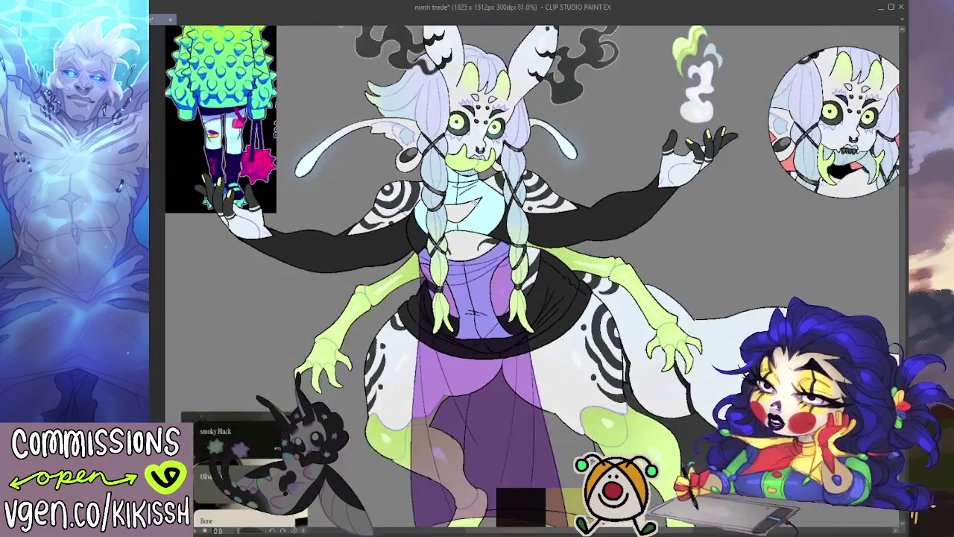
drag(600, 220, 607, 223)
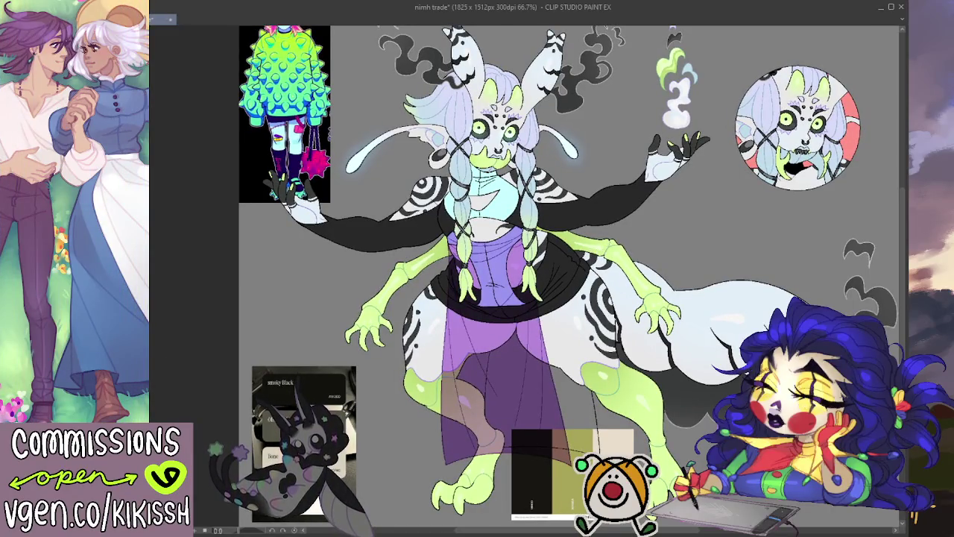
key(Delete)
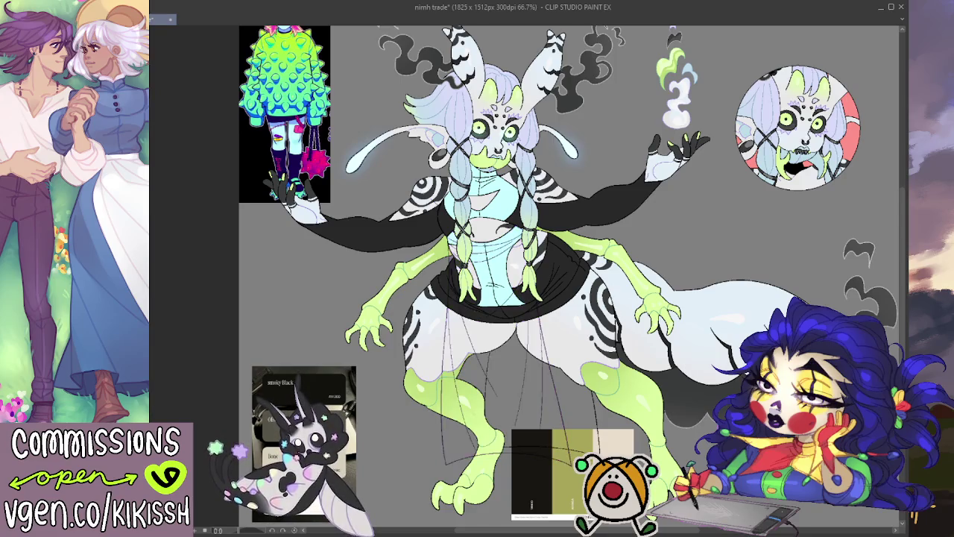
- Fill the light-blue bodice black, toggle it to compare, then hide the black sleeve and torso fill
key(ctrl+z)
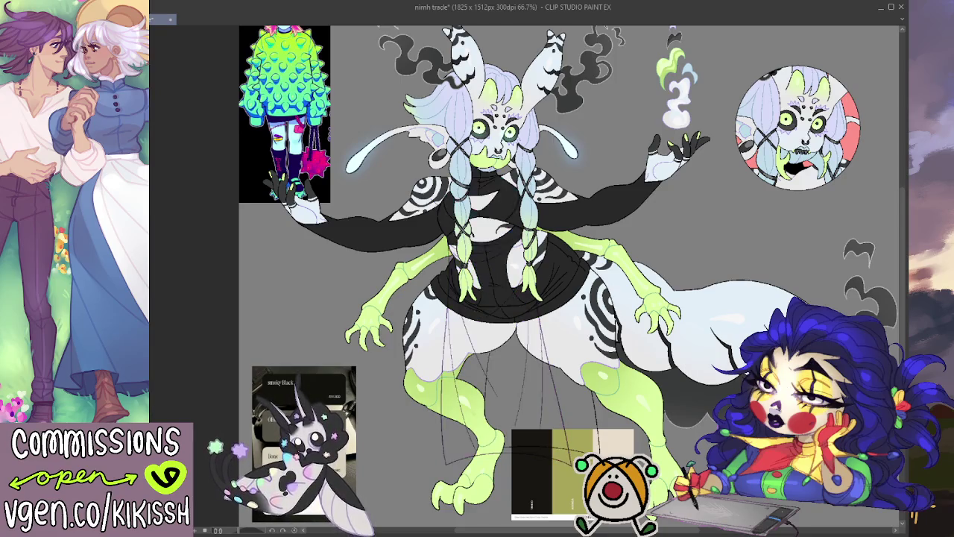
key(ctrl+y)
key(ctrl+z)
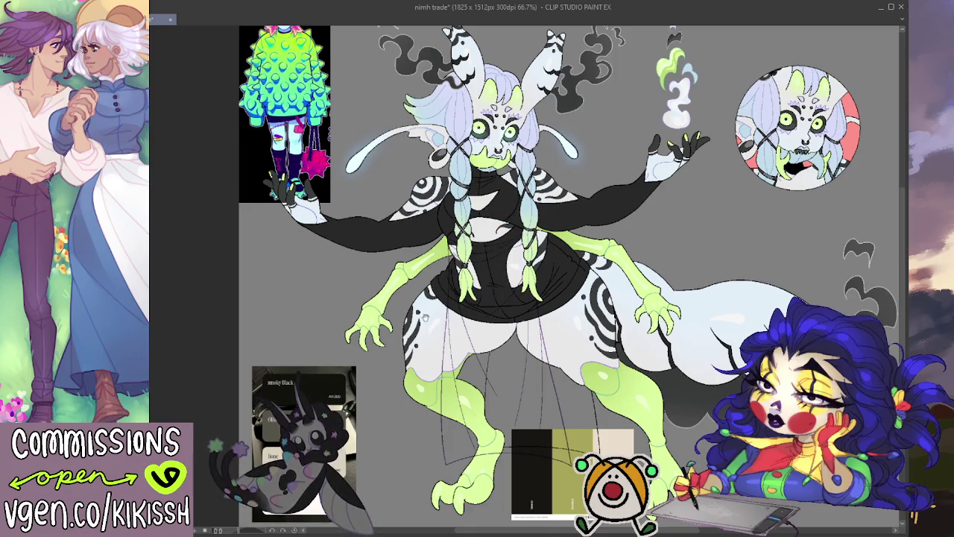
drag(425, 317, 429, 347)
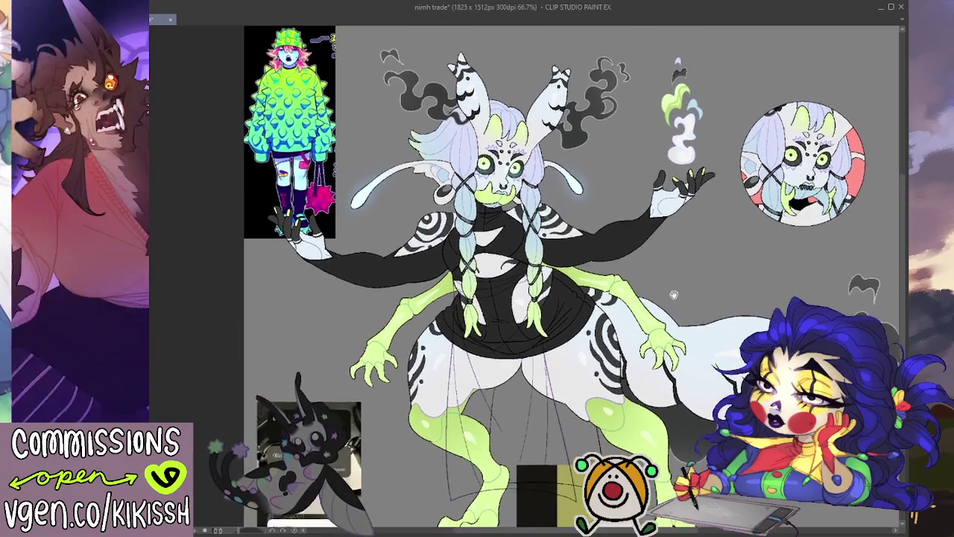
drag(673, 295, 689, 269)
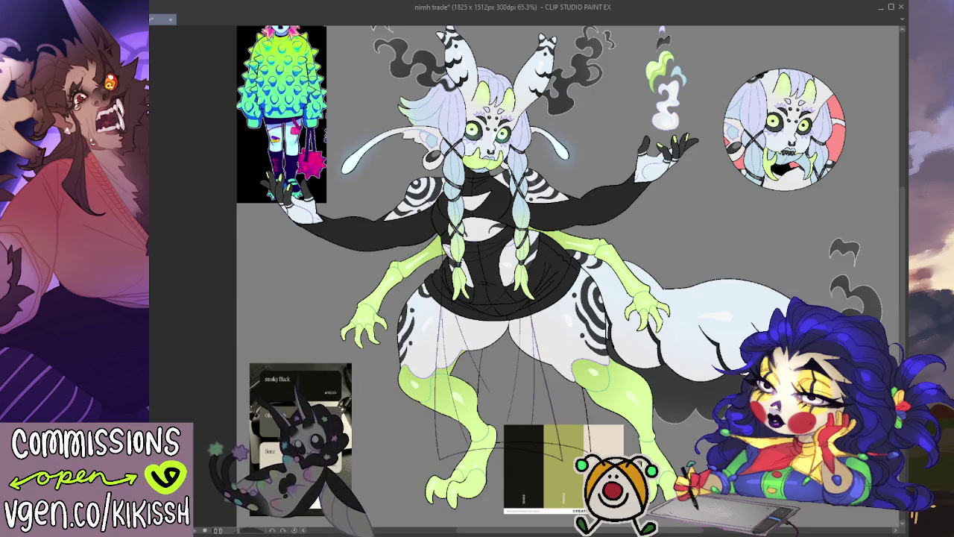
key(ctrl+z)
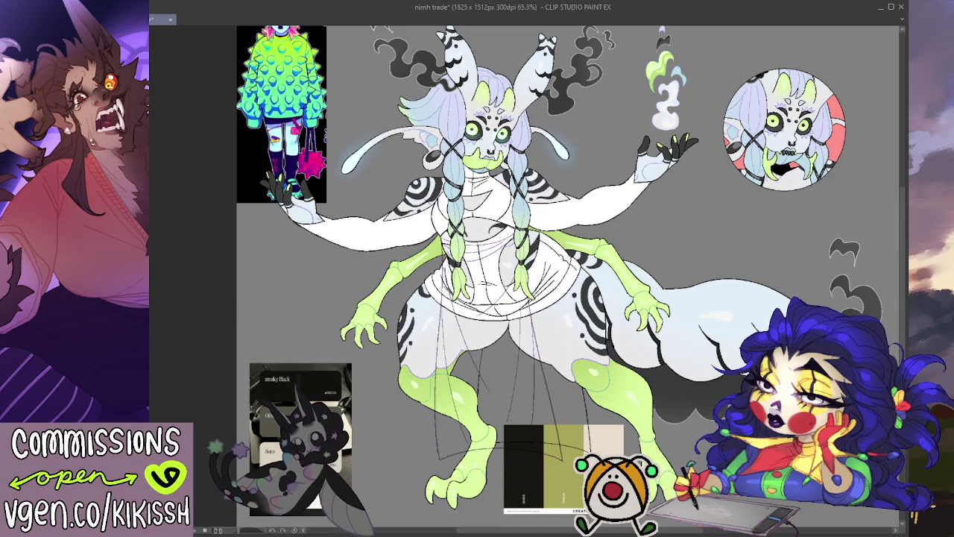
- Recolour the sleeves and dress through red, orange, yellow and bright green
key(alt+Delete)
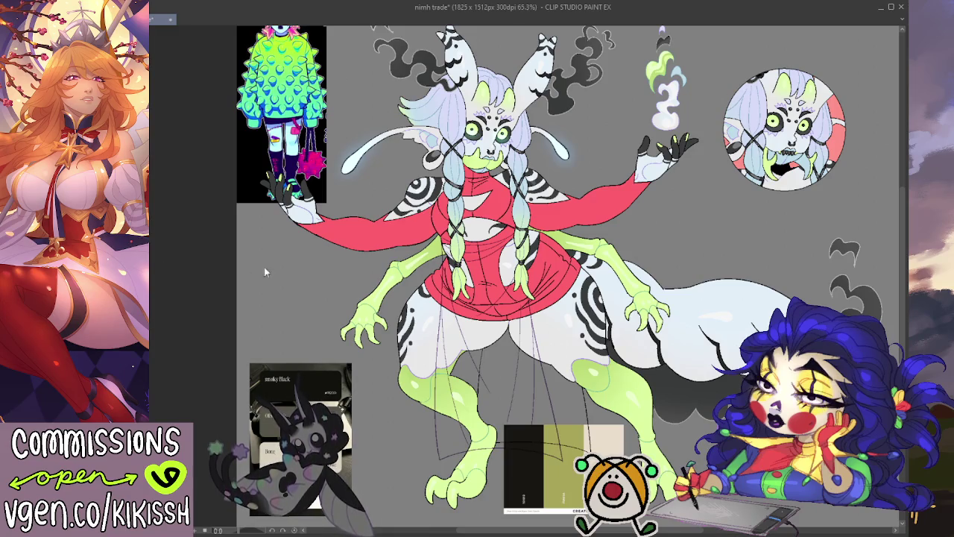
key(alt+Delete)
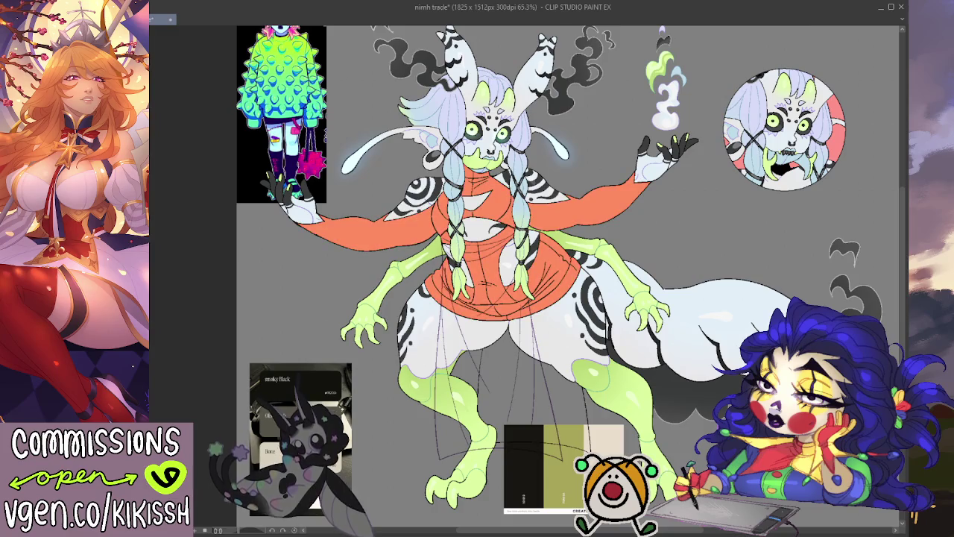
key(alt+Delete)
key(alt+Delete)
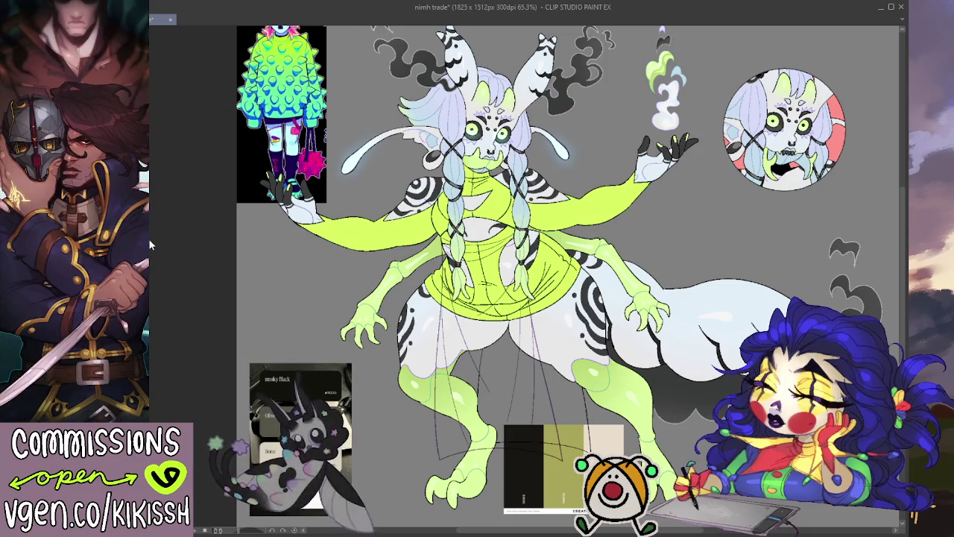
key(alt+Delete)
key(alt+Delete)
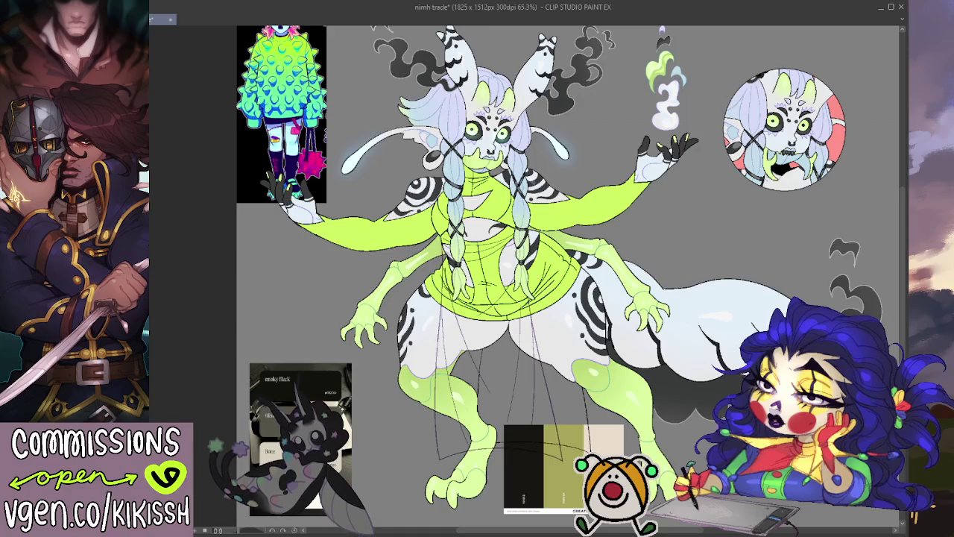
key(alt+Delete)
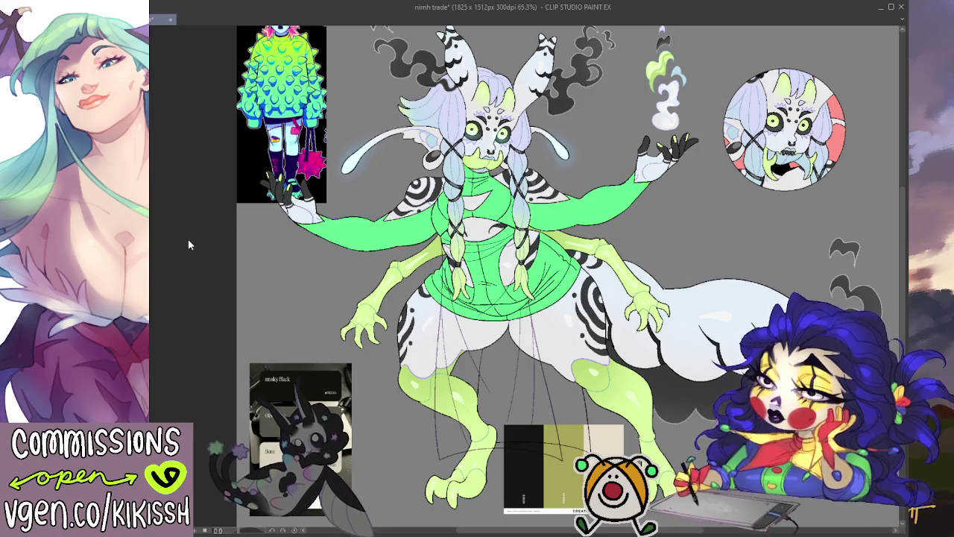
- Continue the sleeve hue through mint teal, medium blue and violet to pink-red
key(ctrl+z)
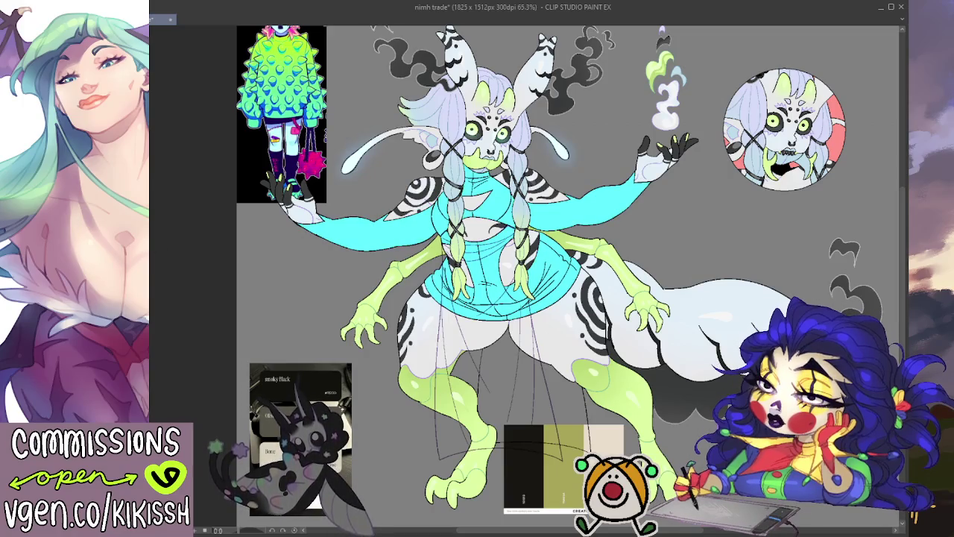
key(ctrl+z)
key(ctrl+z)
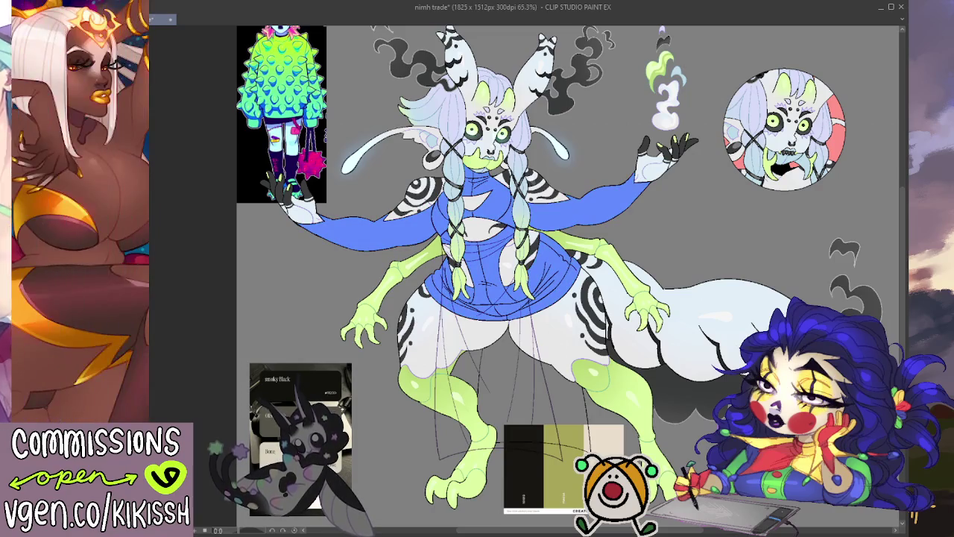
key(ctrl+z)
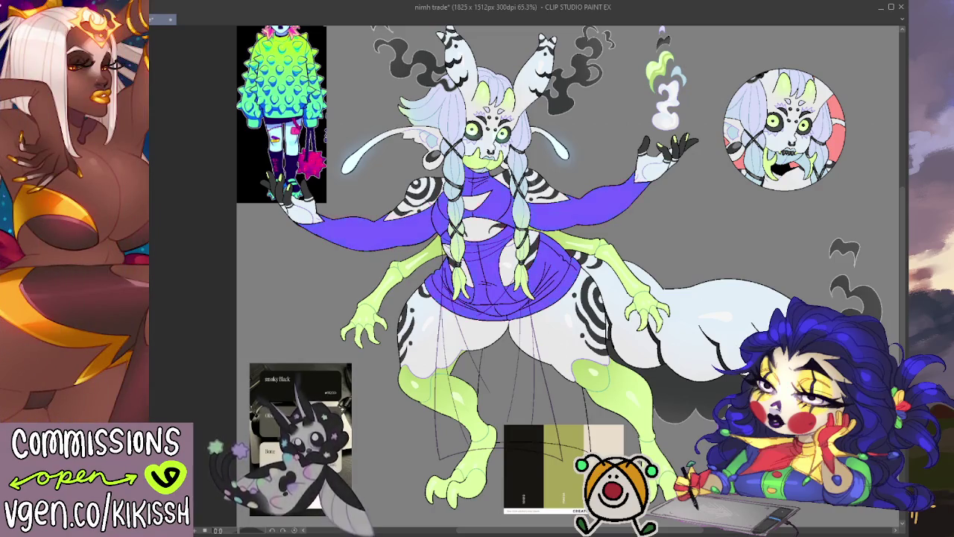
key(ctrl+z)
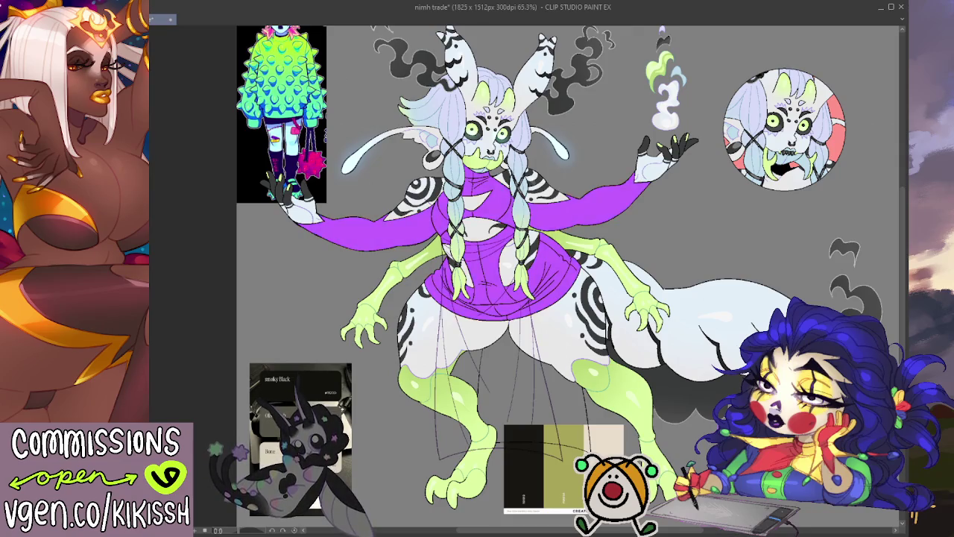
key(ctrl+z)
key(ctrl+z)
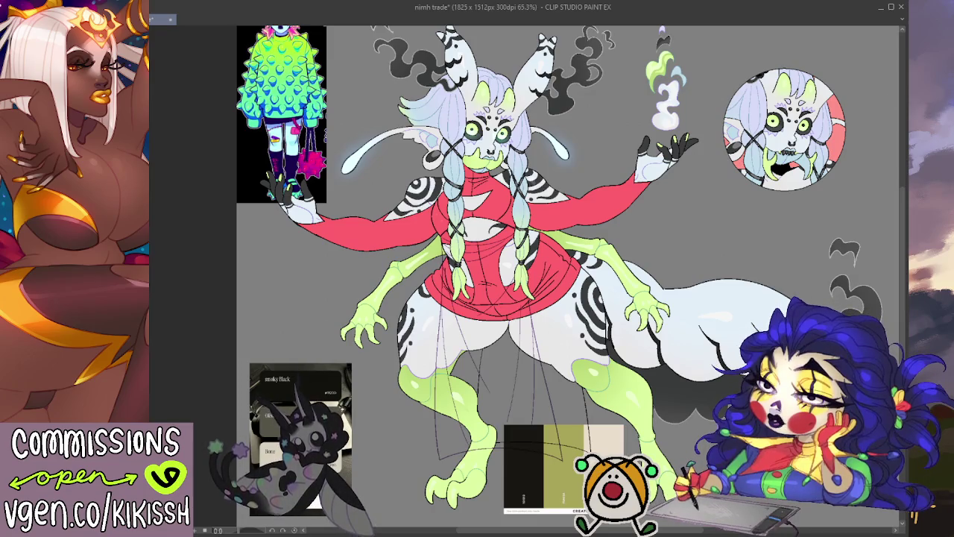
- Return the sleeves and dress to black and auto-select the black sleeve area
key(ctrl+z)
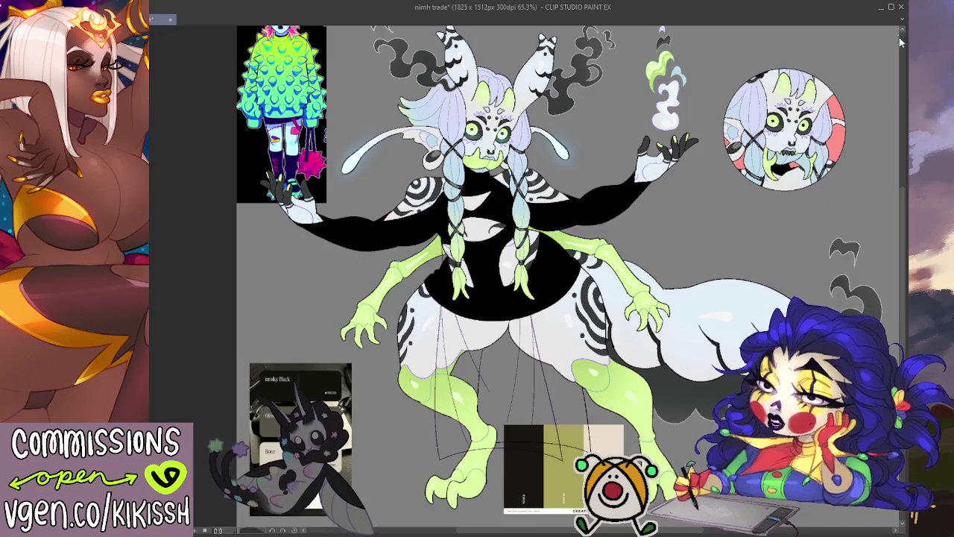
key(ctrl+y)
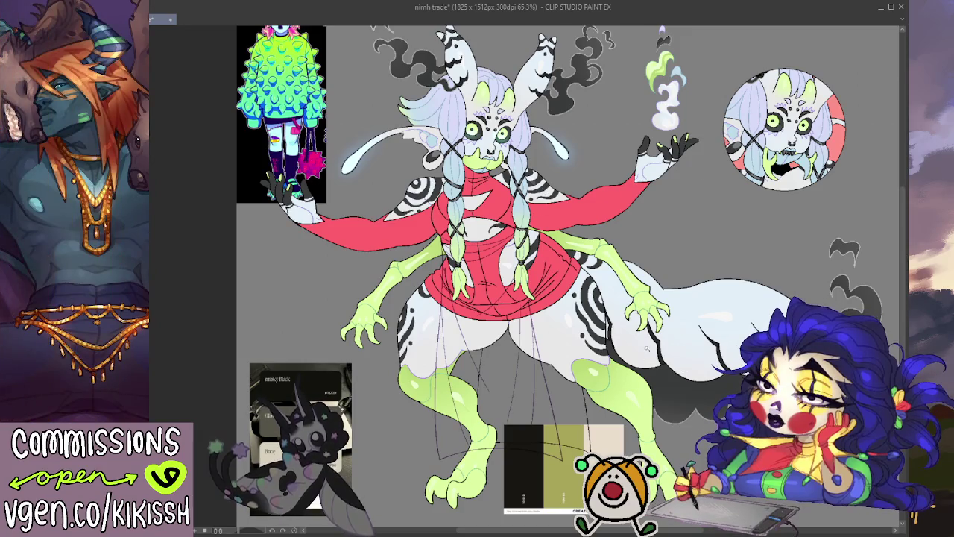
key(ctrl+z)
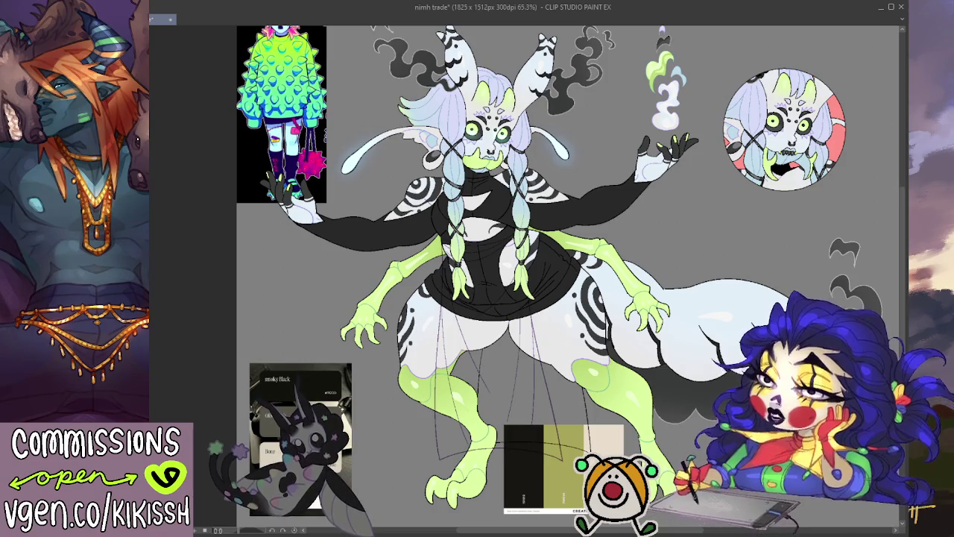
click(585, 206)
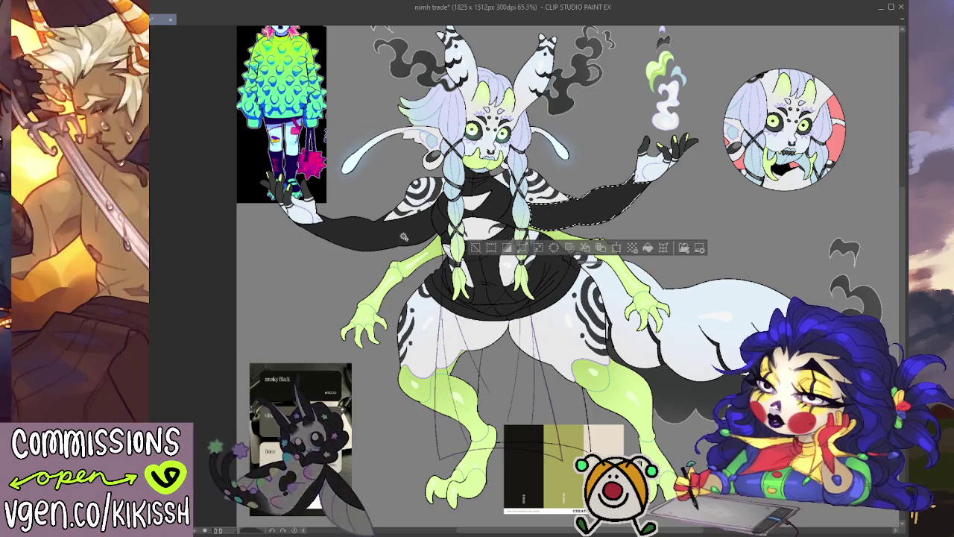
- Airbrush dark purple shading onto the black right sleeve near the wrist, with the selection border hidden
key(ctrl+d)
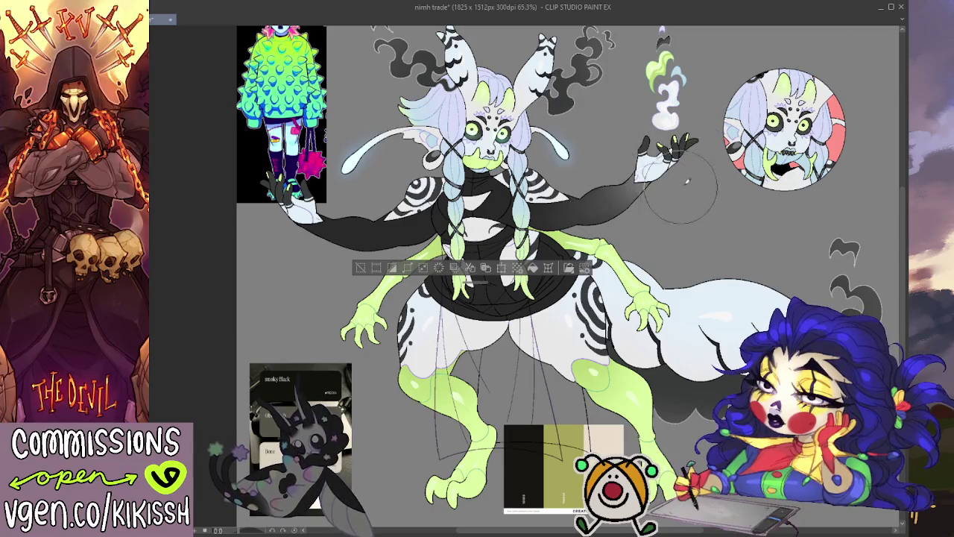
drag(605, 200, 643, 187)
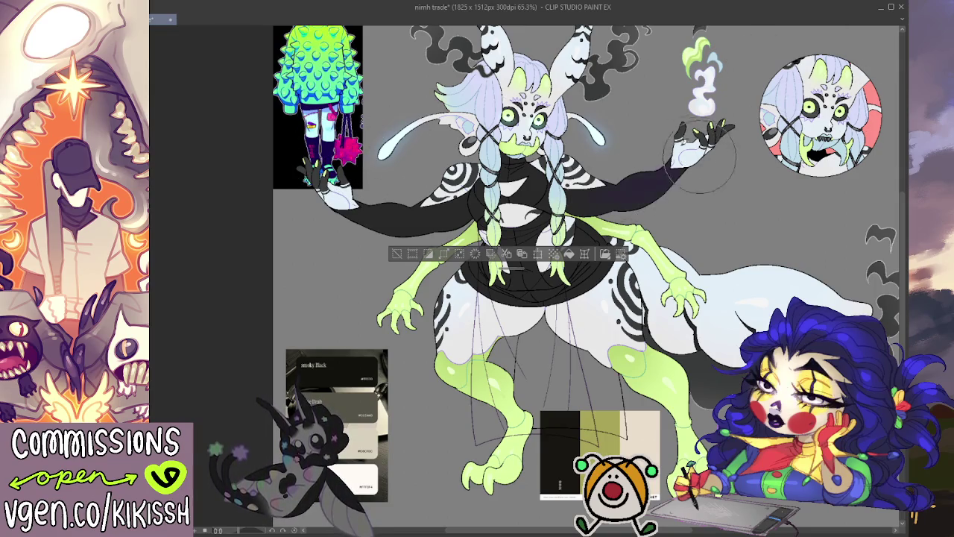
drag(641, 179, 682, 149)
- Repaint dark purple shading along the right sleeve and wrist, then shade the left sleeve too
key(ctrl+z)
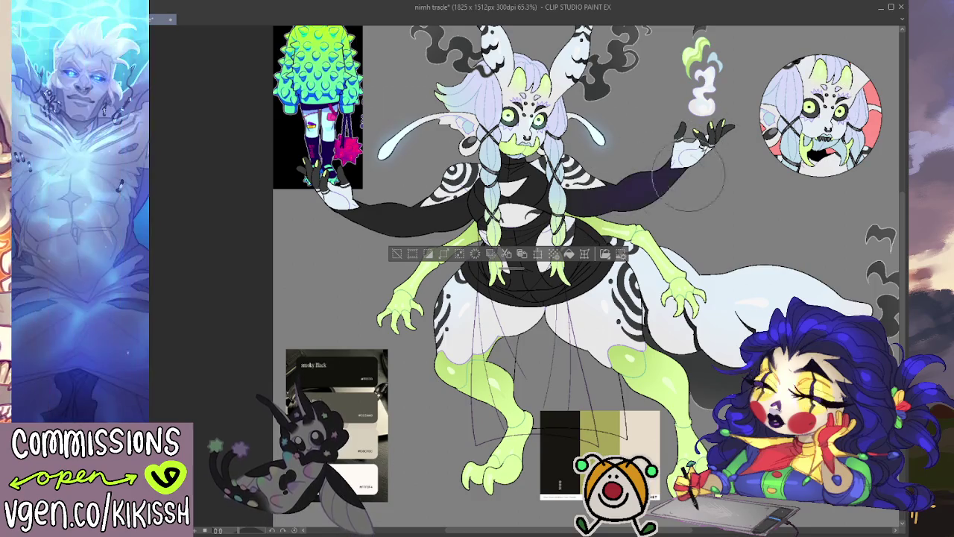
mouse_move(630, 186)
mouse_down()
mouse_move(697, 157)
mouse_move(648, 198)
mouse_move(663, 182)
mouse_up()
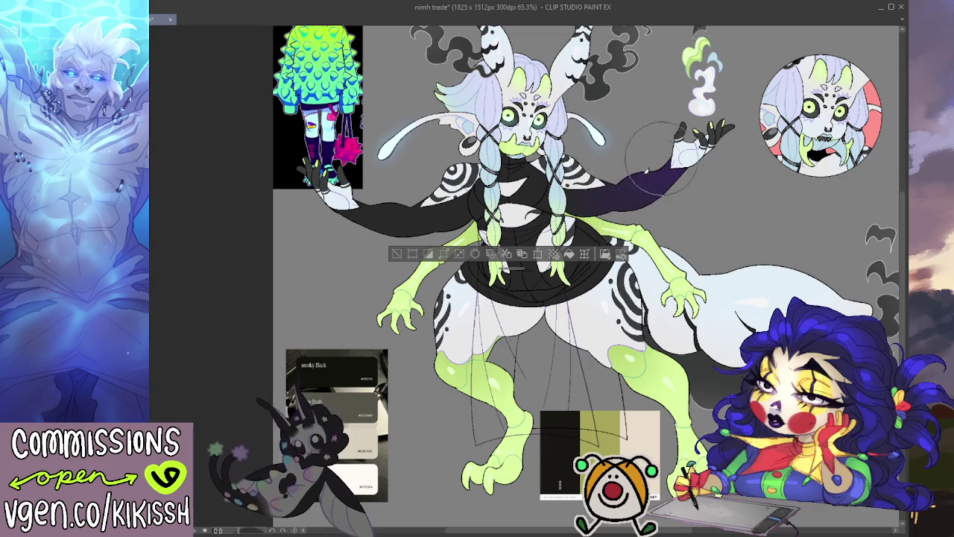
drag(664, 176, 698, 142)
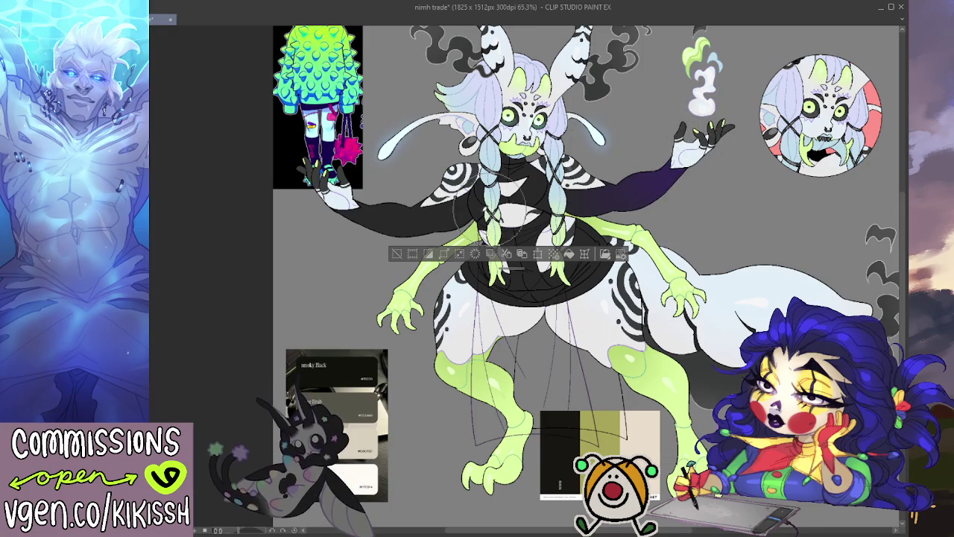
mouse_move(432, 216)
mouse_down()
mouse_move(380, 194)
mouse_move(337, 208)
mouse_move(321, 186)
mouse_move(328, 224)
mouse_up()
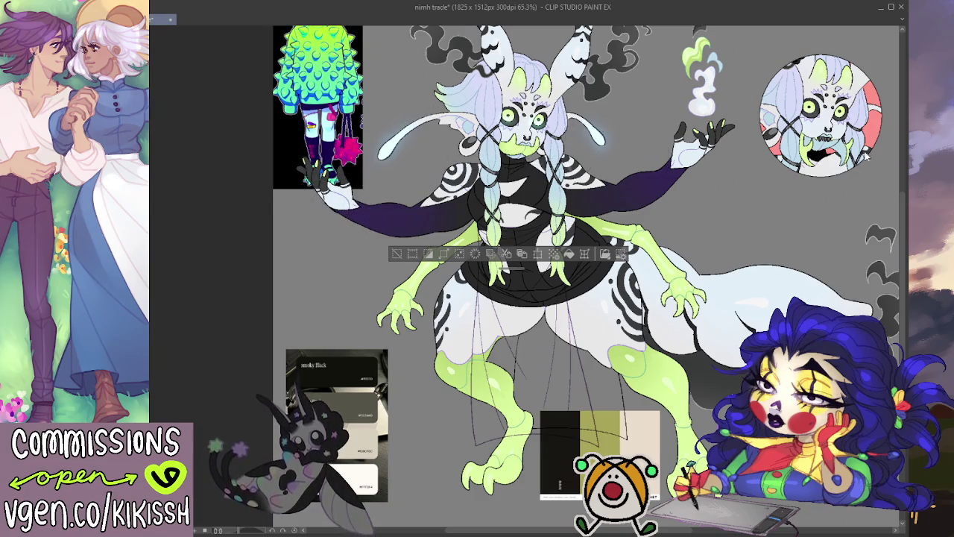
- Clear the sleeve selection and select the chest area of the sweater
key(ctrl+d)
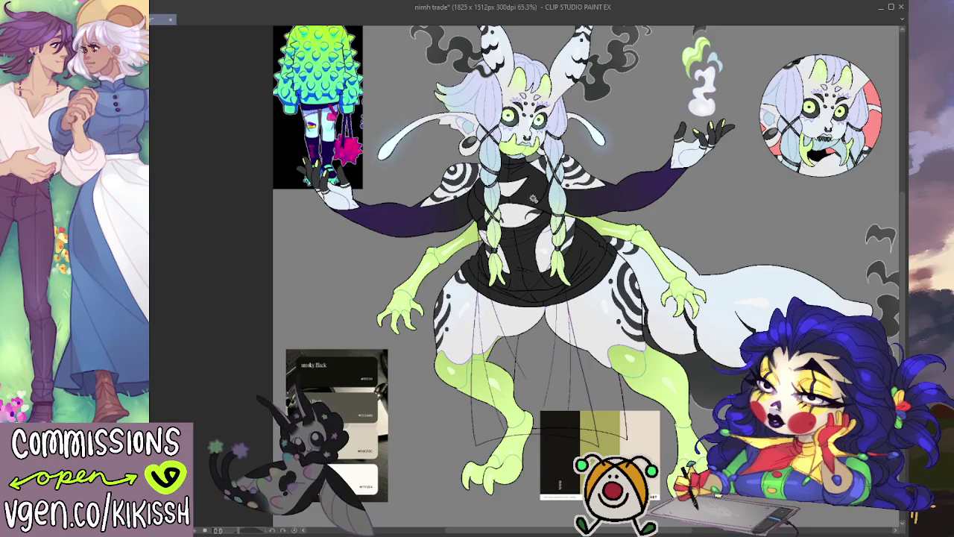
click(532, 198)
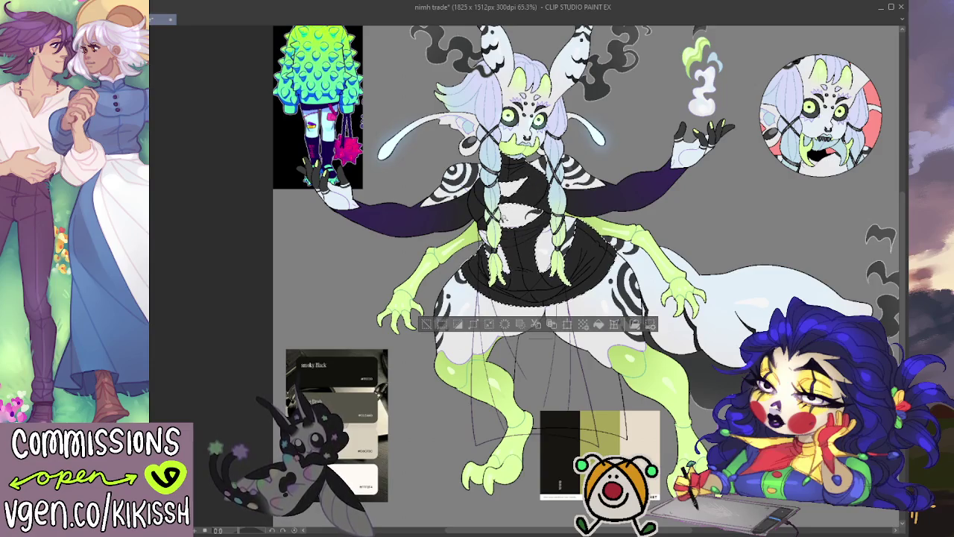
key(ctrl+d)
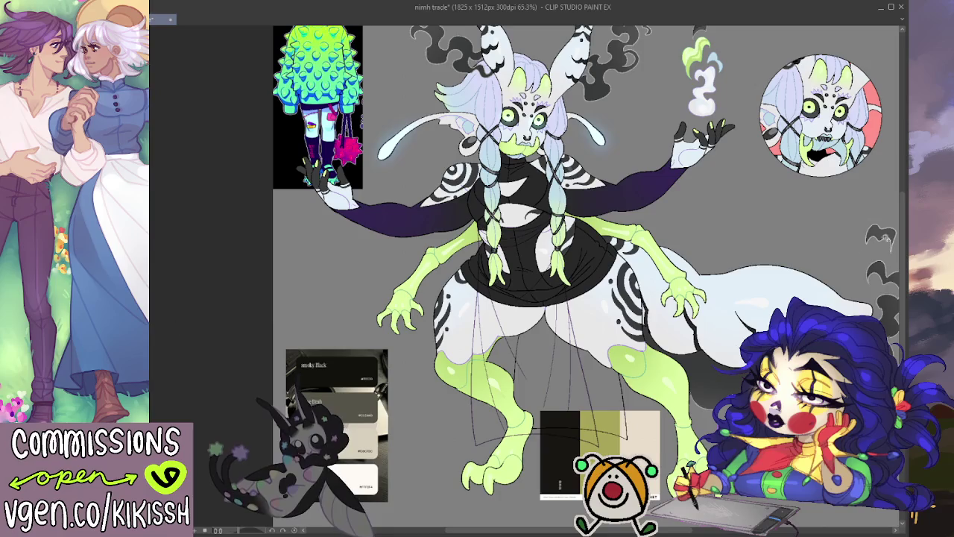
click(516, 198)
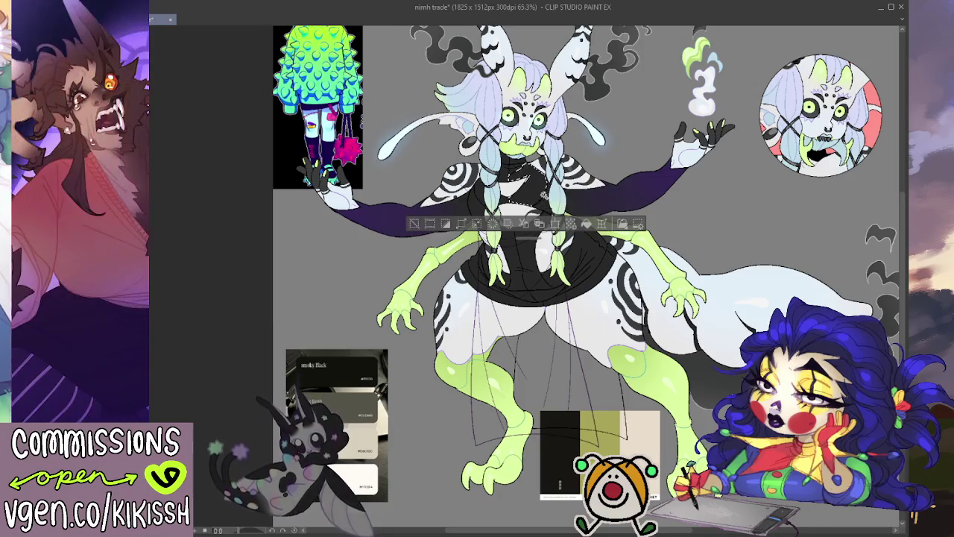
- Extend the selection over the torso and lower skirt and tint them dark purple, then deselect
click(485, 193)
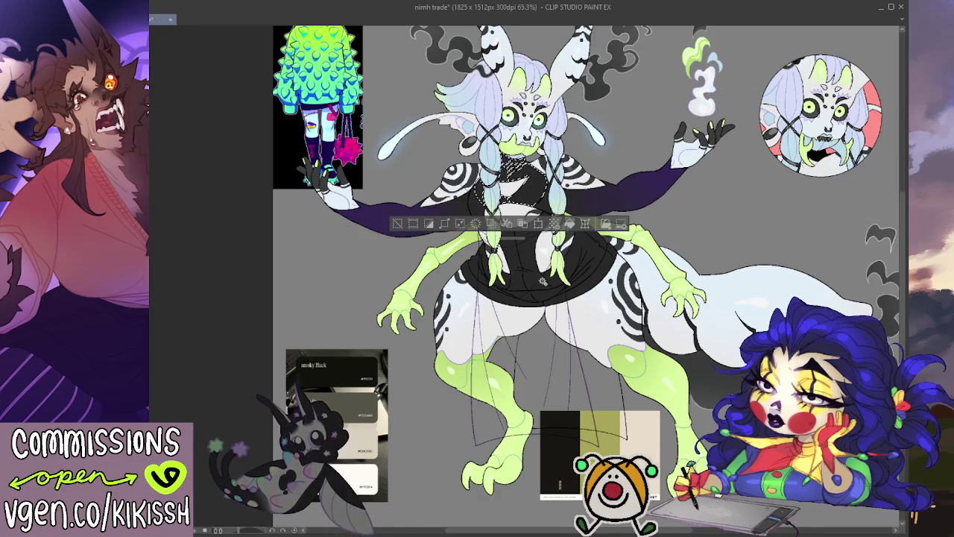
drag(543, 282, 524, 258)
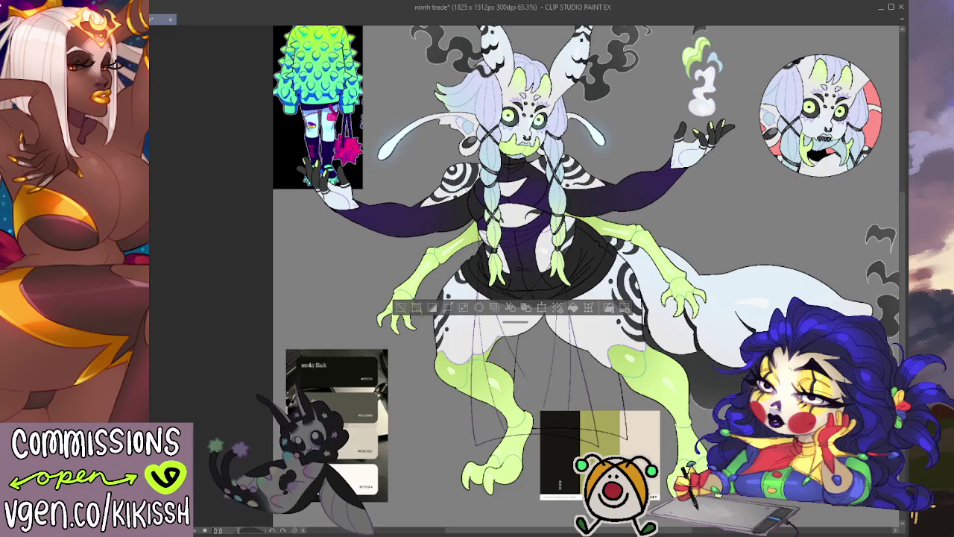
drag(616, 246, 582, 295)
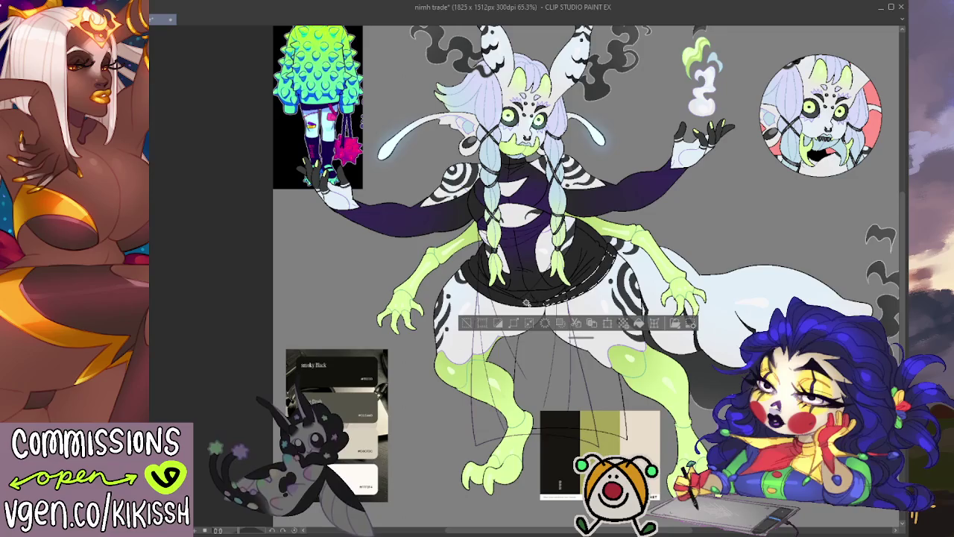
drag(463, 269, 616, 302)
key(ctrl+d)
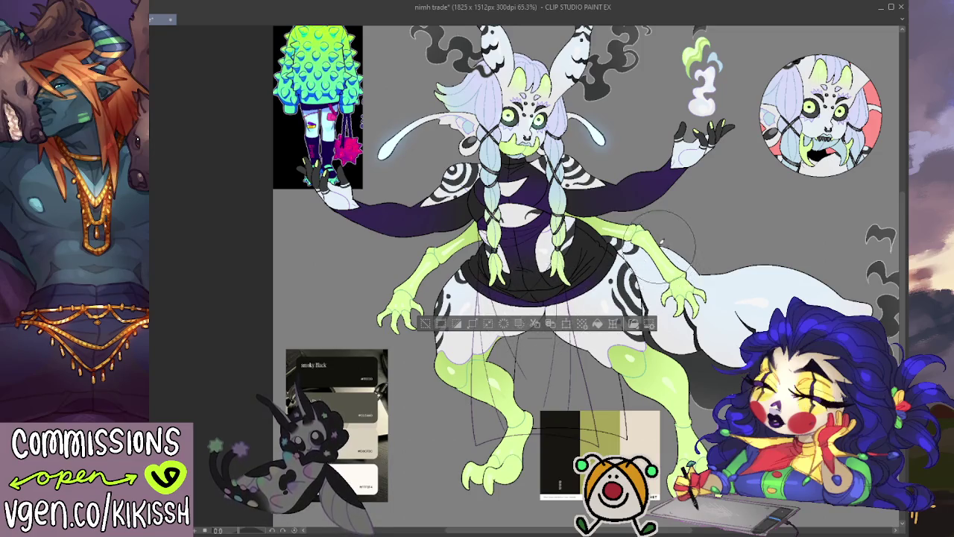
scroll(671, 141, up, 1)
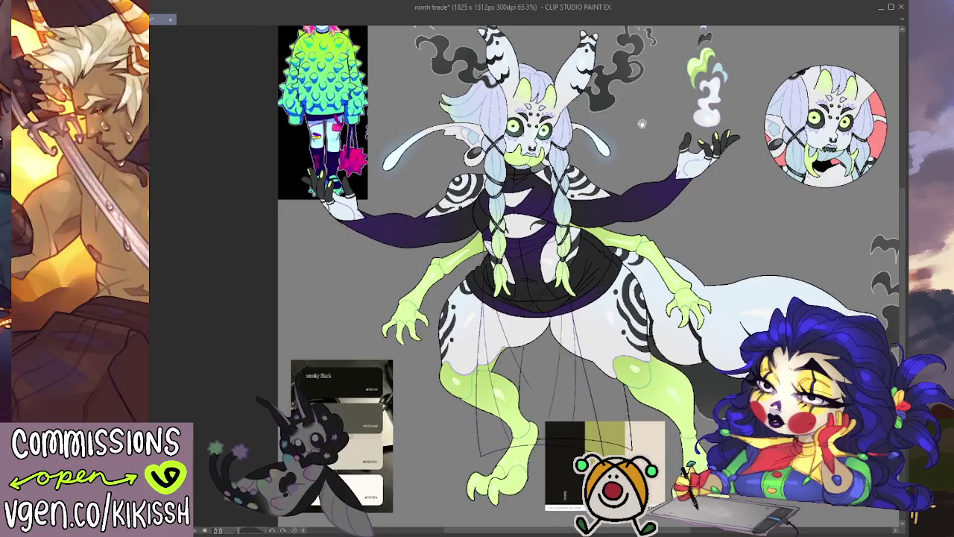
drag(643, 112, 670, 118)
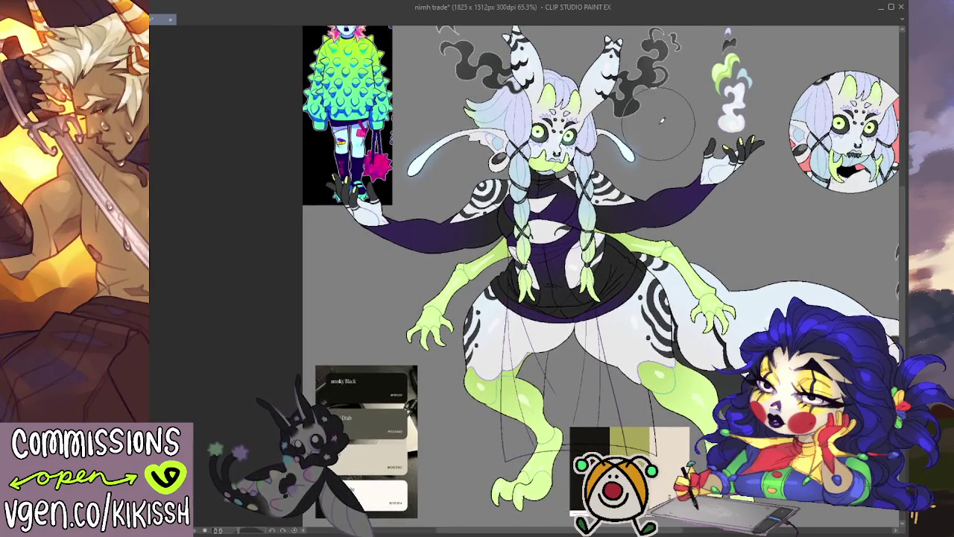
drag(660, 120, 698, 104)
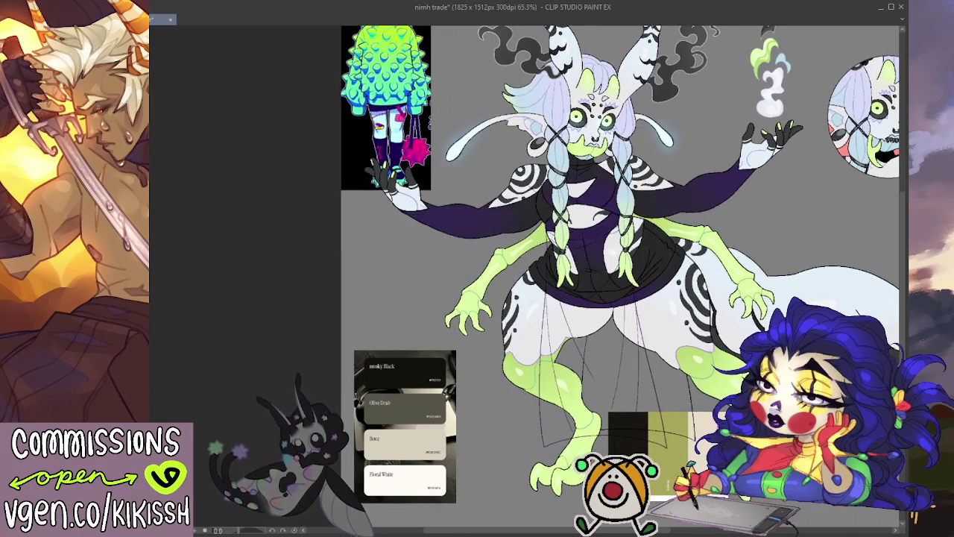
drag(397, 311, 373, 356)
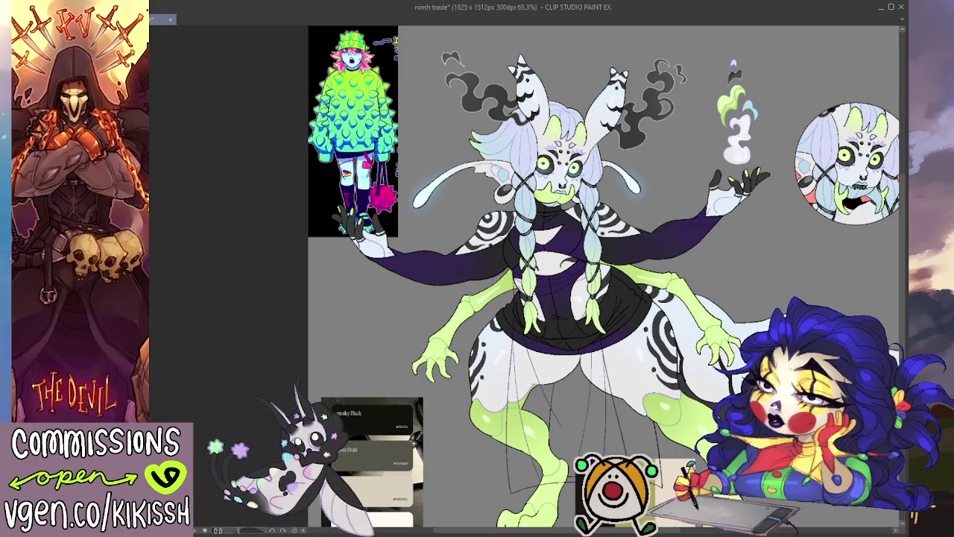
- Restore the clothing selection and test a dark purple stroke on the raised arm
key(ctrl+a)
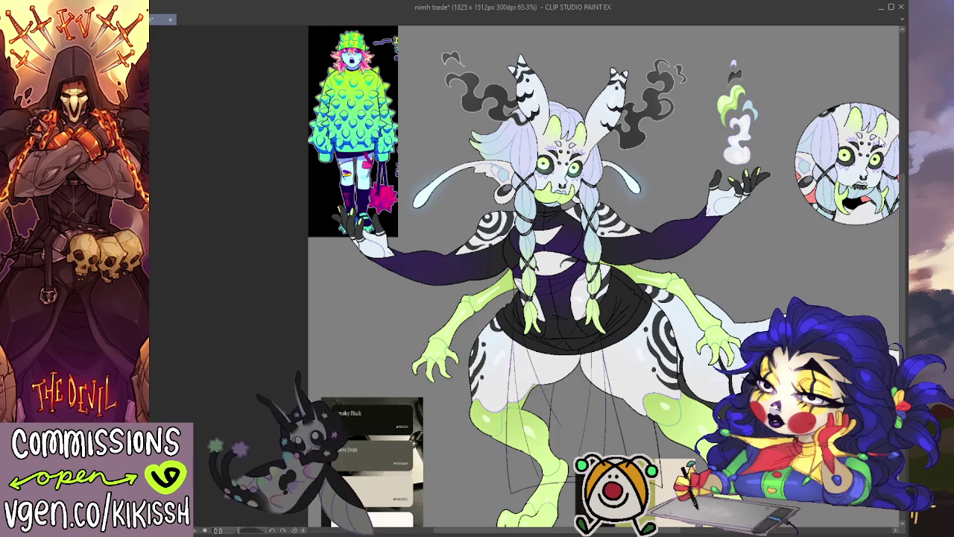
drag(550, 368, 548, 285)
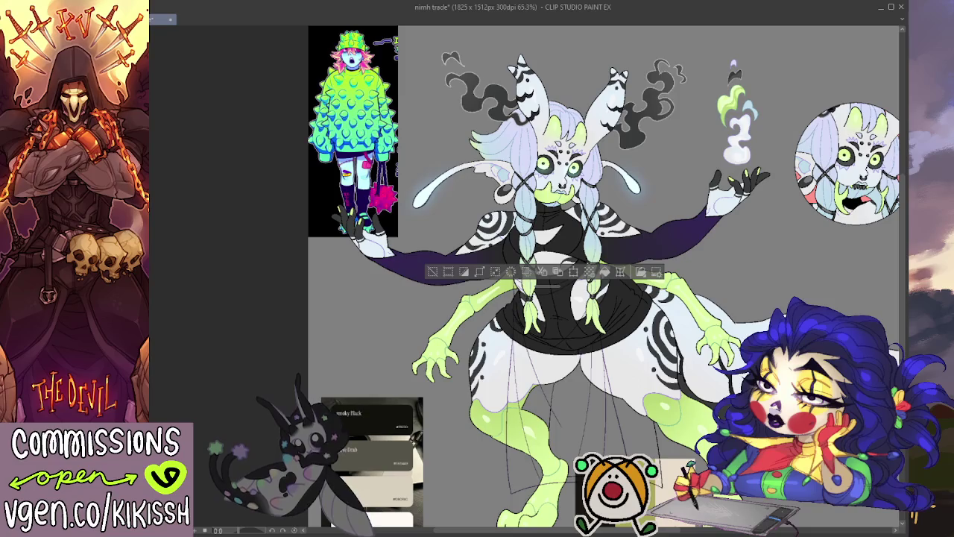
key(ctrl+d)
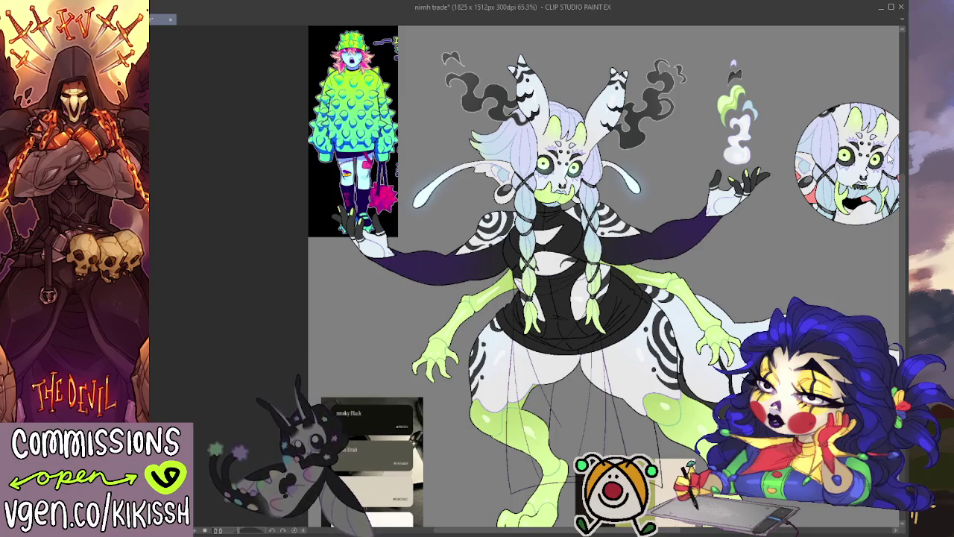
key(ctrl+a)
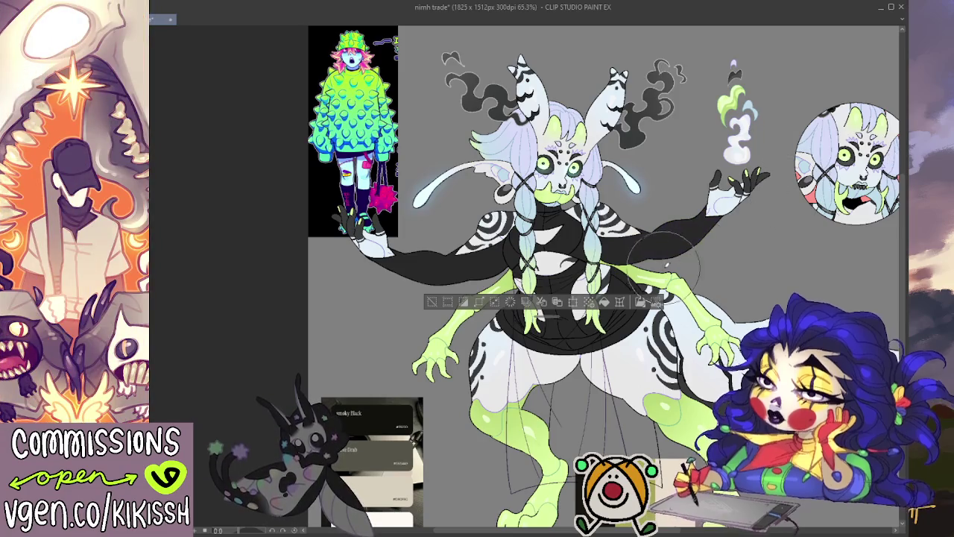
drag(666, 264, 741, 211)
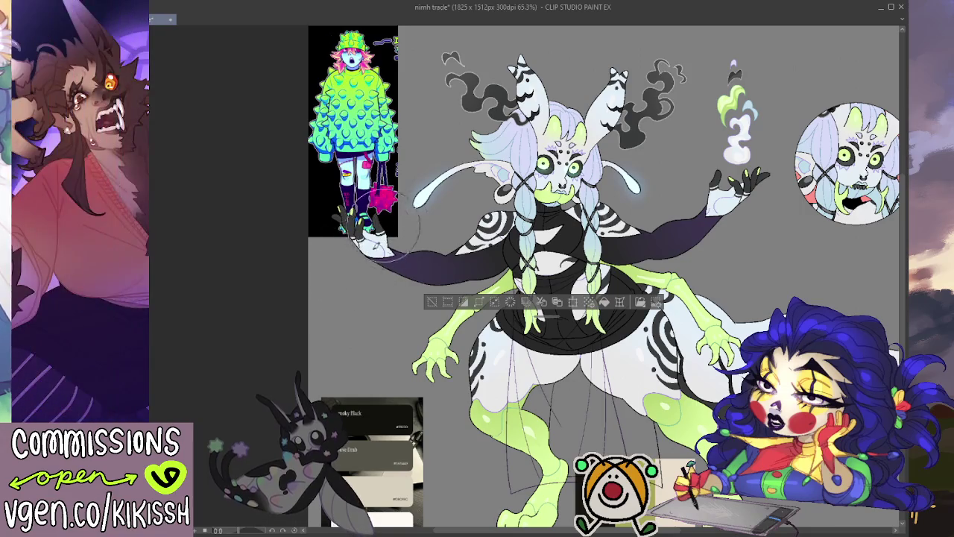
key(ctrl+d)
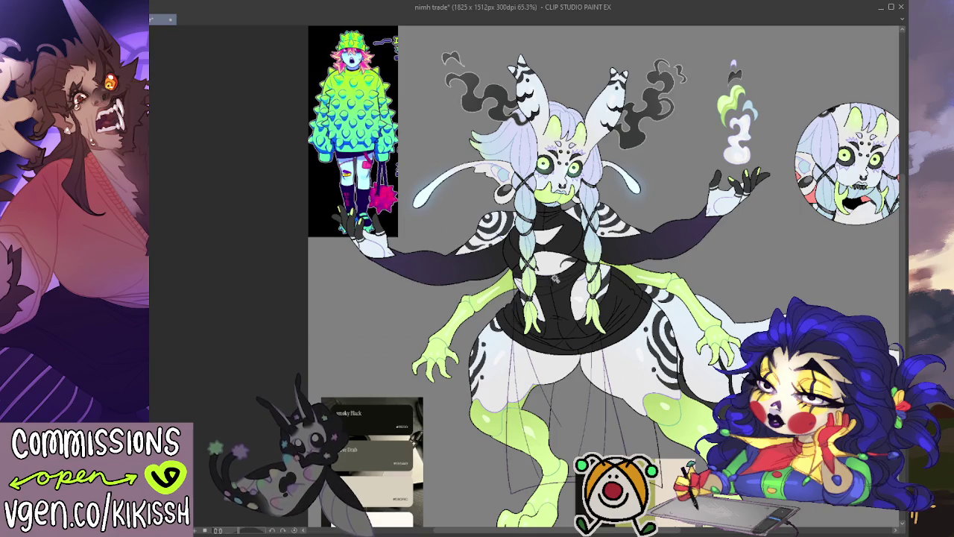
- Undo the stroke and fill the left and right arm sections black
key(ctrl+z)
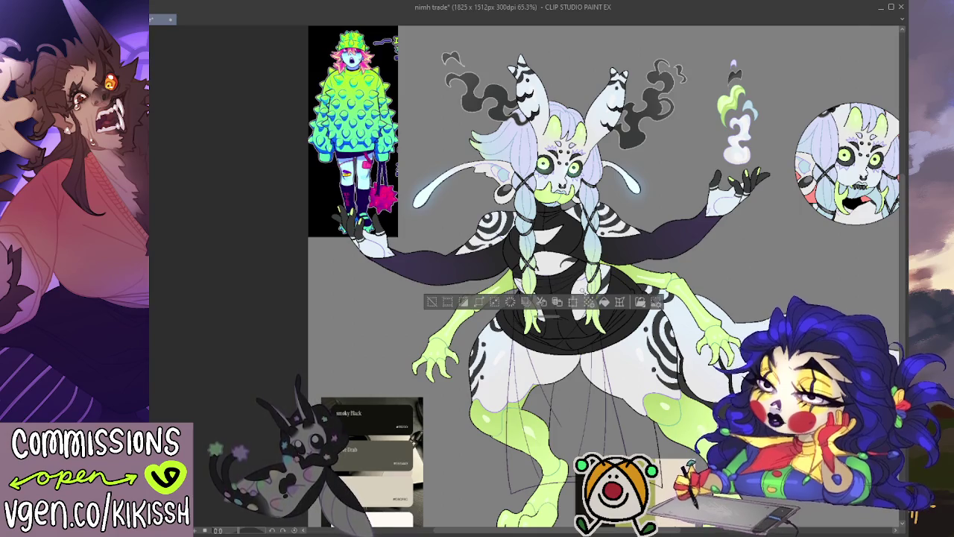
click(414, 267)
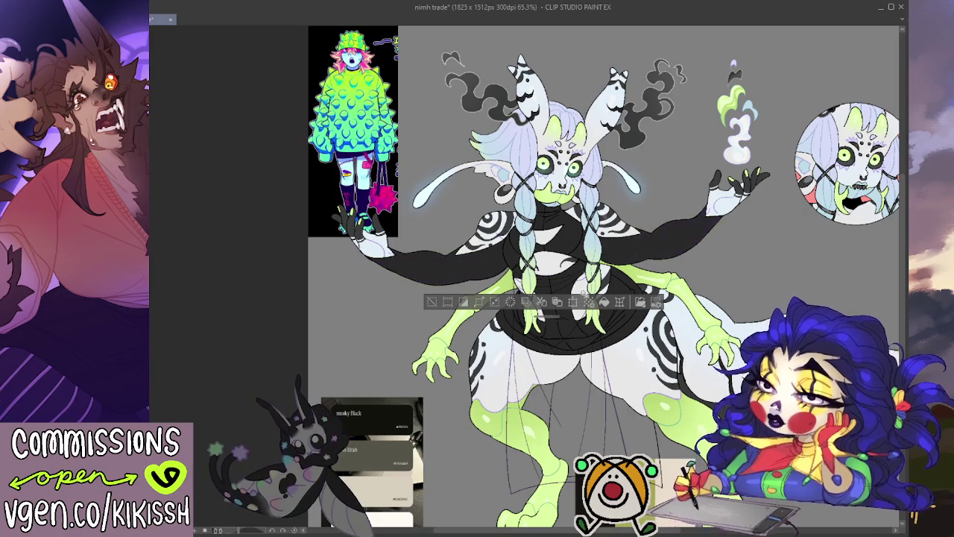
click(686, 227)
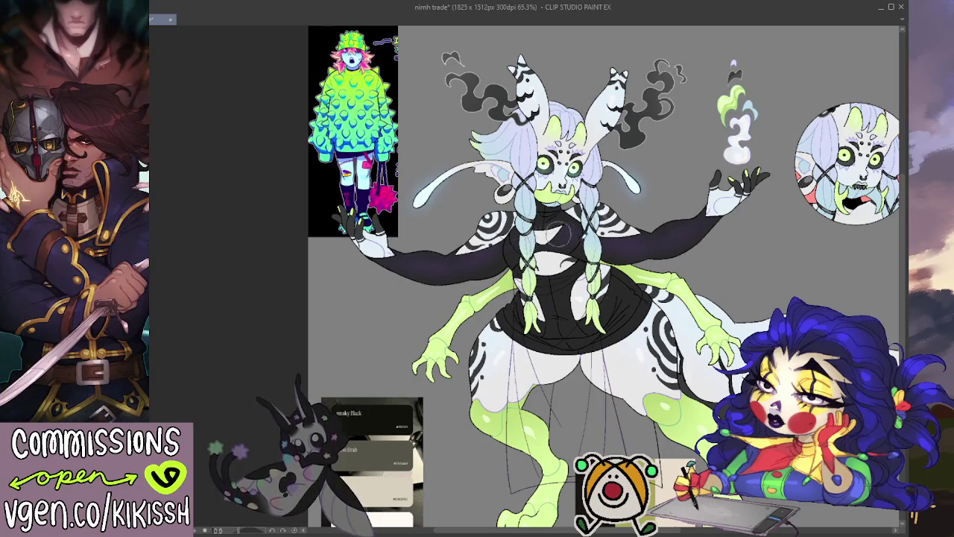
- Hide the thin sketch lines over the lower body and legs, then zoom to review the figure
scroll(694, 228, down, 2)
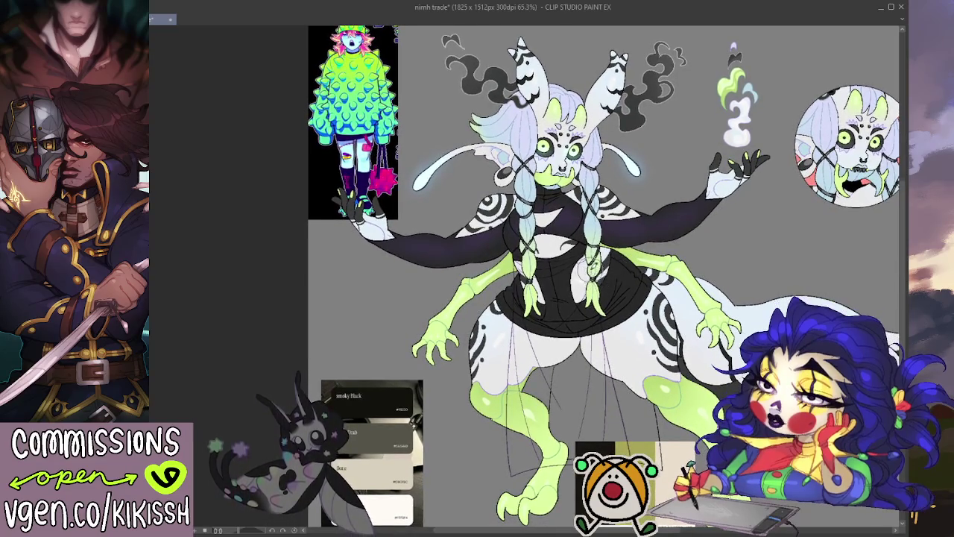
key(ctrl+z)
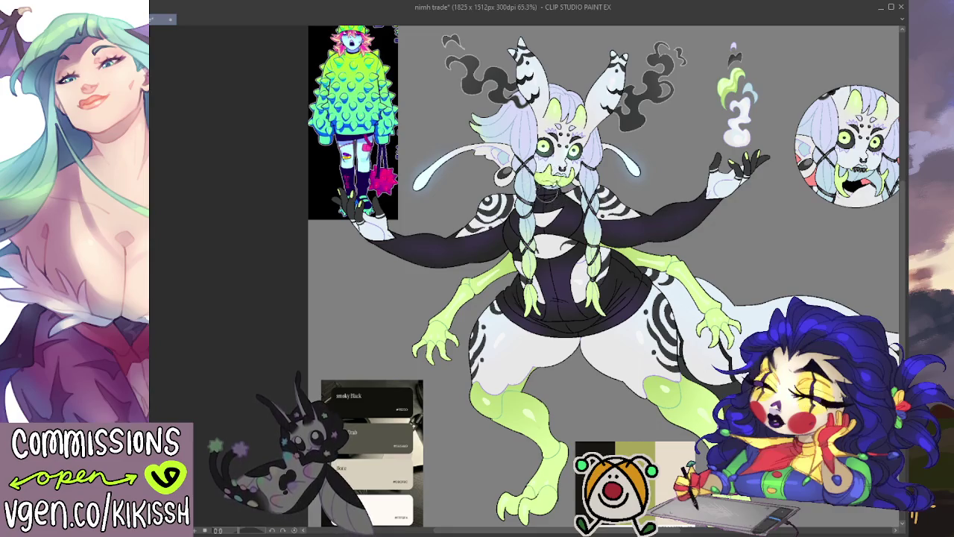
scroll(689, 133, up, 1)
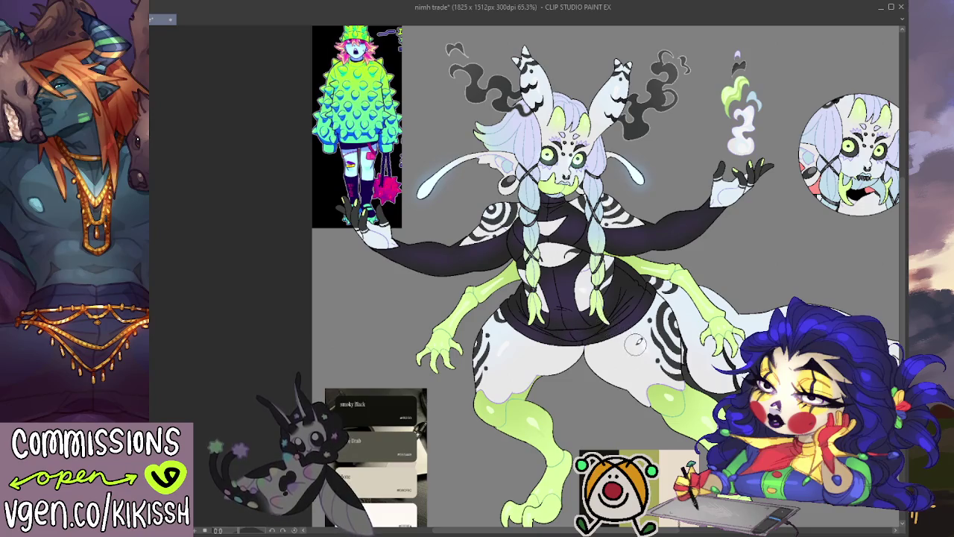
drag(624, 340, 627, 341)
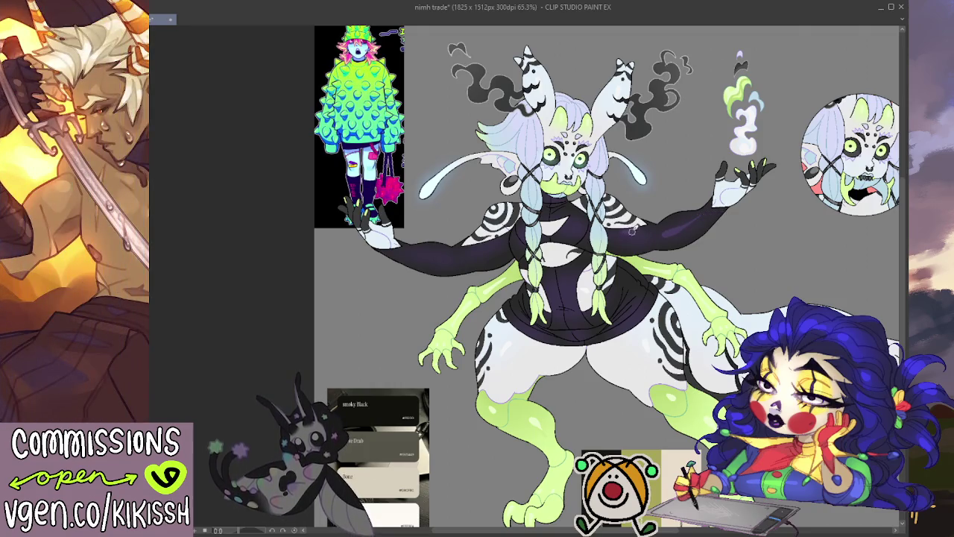
scroll(747, 246, up, 1)
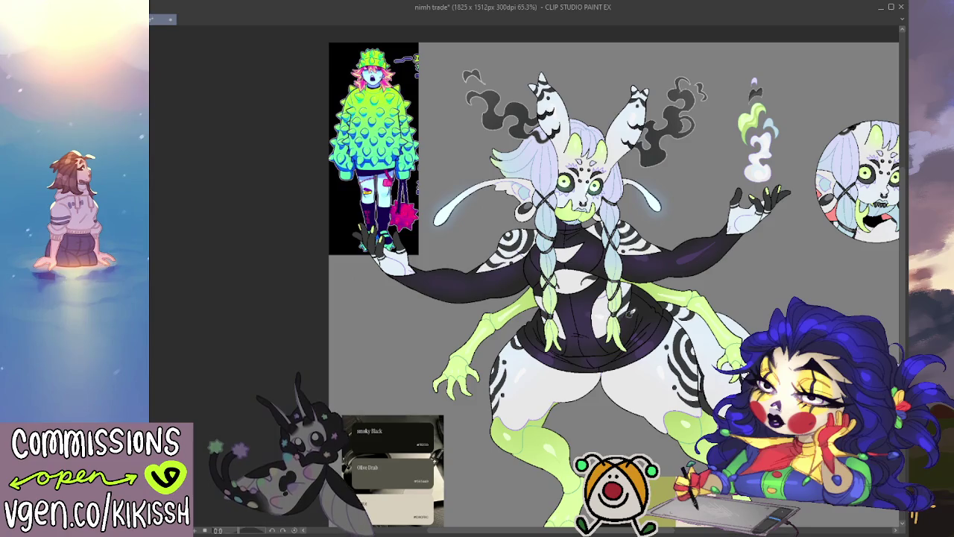
- Restore the previous clothing selection to recolour the sweater and sleeves black
mouse_move(608, 351)
mouse_down()
mouse_move(601, 332)
mouse_move(567, 310)
mouse_up()
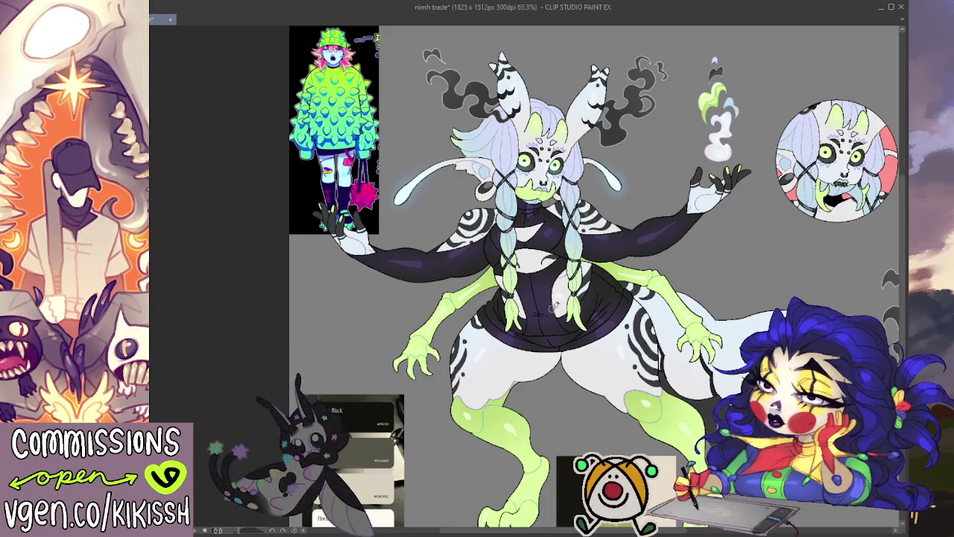
mouse_move(615, 373)
mouse_down()
mouse_move(609, 386)
mouse_move(615, 361)
mouse_up()
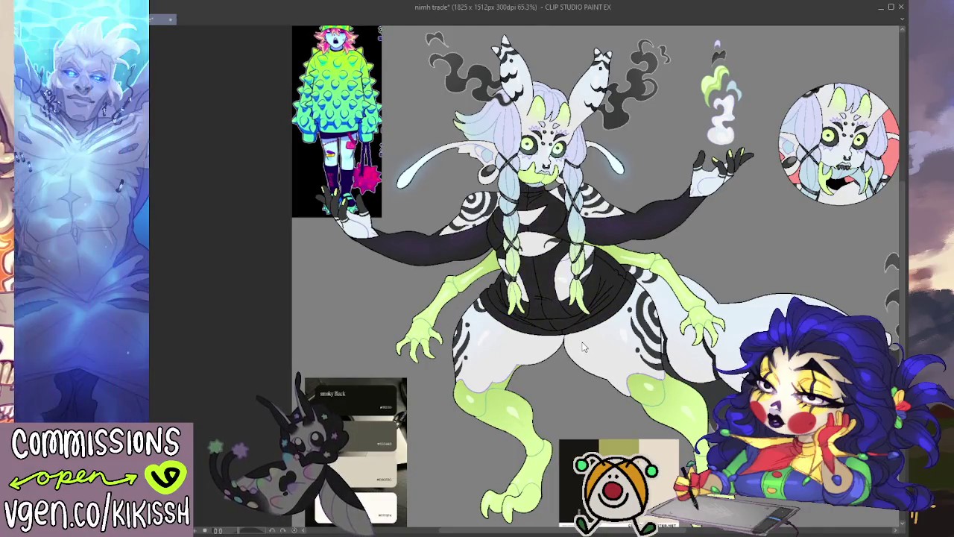
key(ctrl+a)
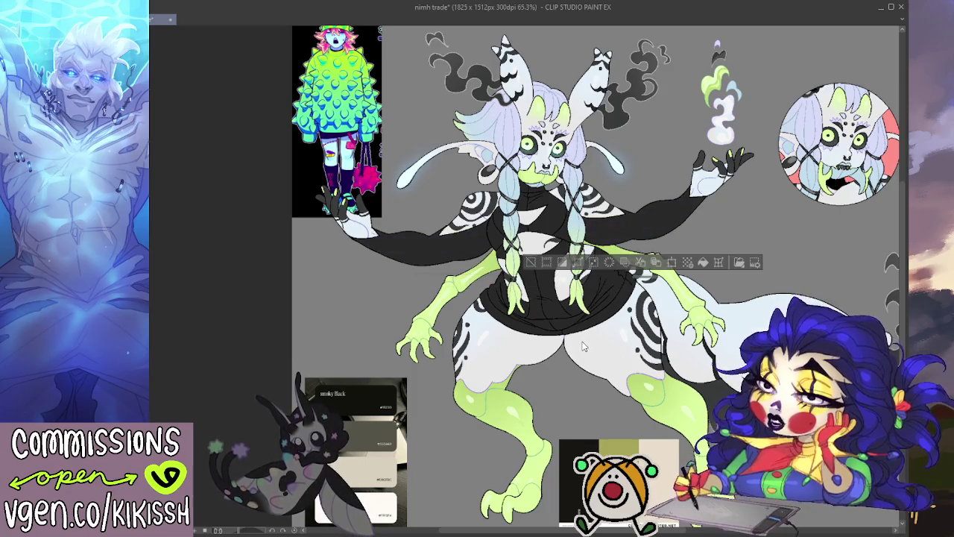
drag(568, 353, 554, 339)
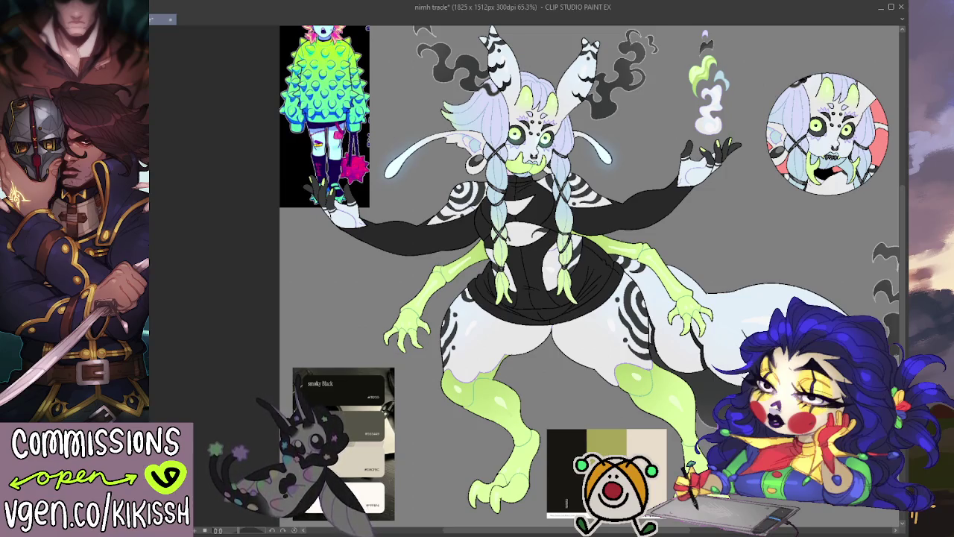
- Stretch the holographic texture over the sweater torso and both sleeves and commit its placement
mouse_move(514, 179)
mouse_down()
mouse_move(552, 205)
mouse_move(388, 238)
mouse_up()
drag(492, 299, 642, 209)
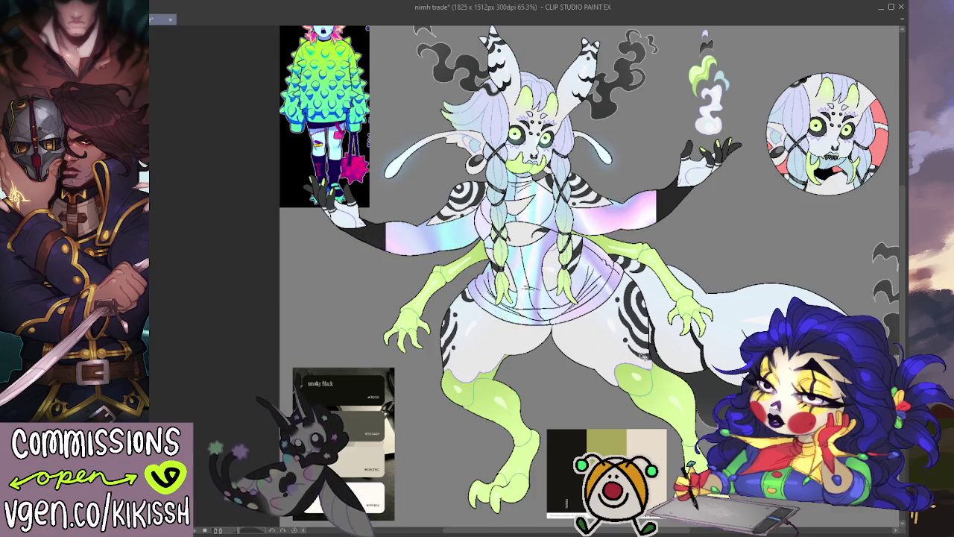
key(ctrl+t)
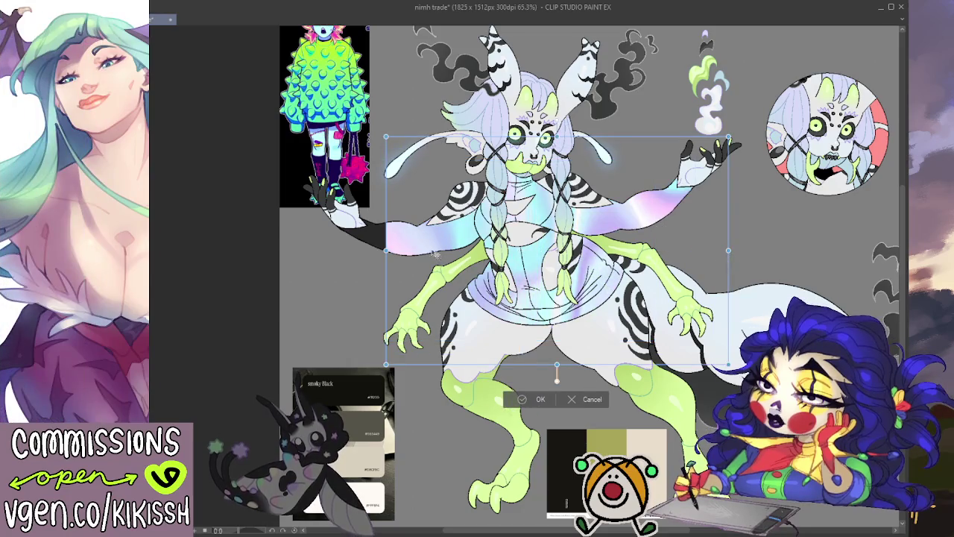
drag(386, 251, 321, 251)
mouse_move(522, 254)
mouse_down()
mouse_move(493, 217)
mouse_move(523, 202)
mouse_up()
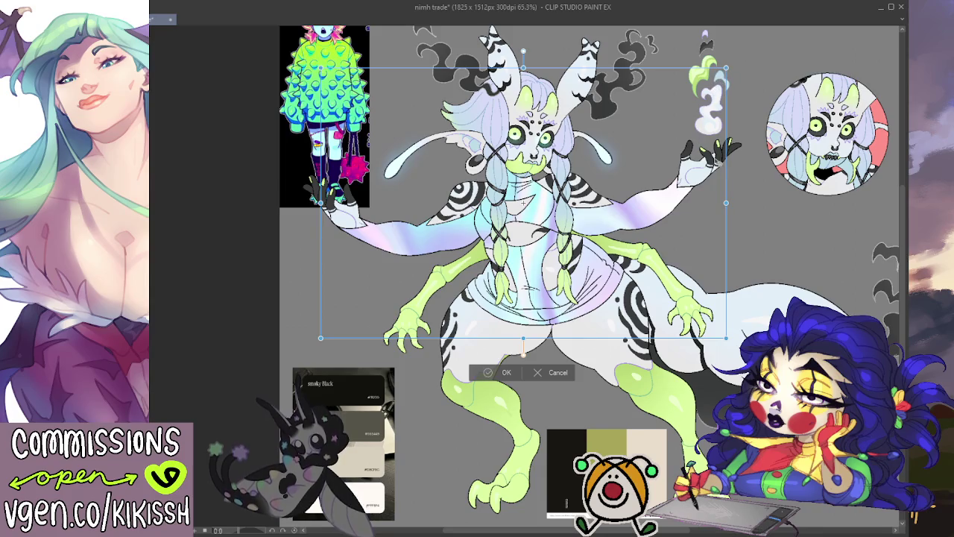
key(Return)
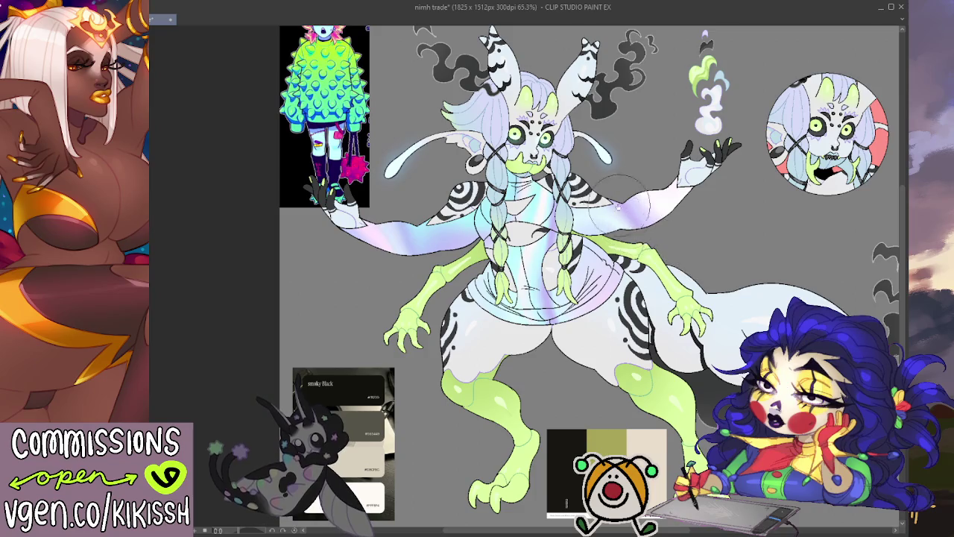
- Brush lavender shading up the raised arm and clear the green reference image away
mouse_move(623, 214)
mouse_down()
mouse_move(657, 156)
mouse_move(649, 142)
mouse_up()
mouse_move(581, 193)
mouse_down()
mouse_move(634, 147)
mouse_move(619, 279)
mouse_up()
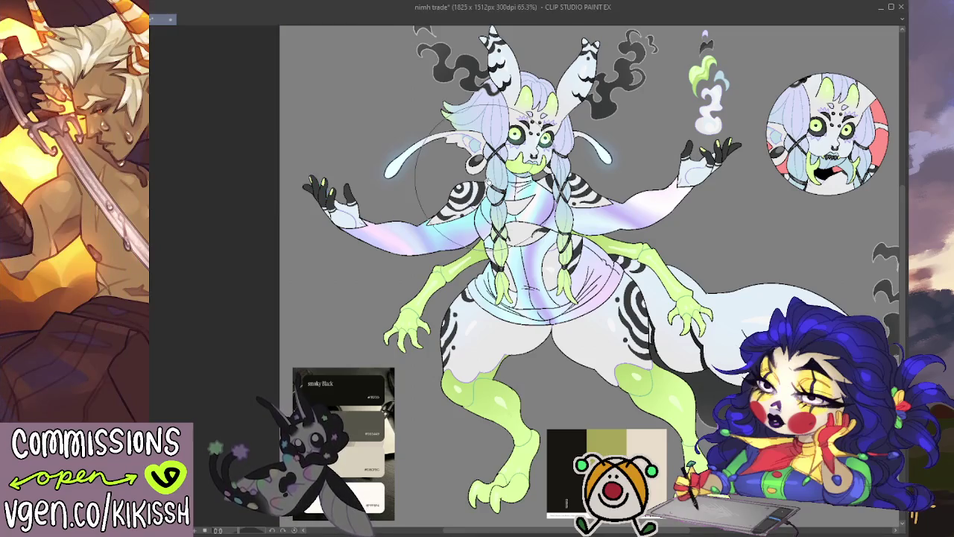
mouse_move(403, 213)
mouse_down()
mouse_move(403, 258)
mouse_move(402, 231)
mouse_up()
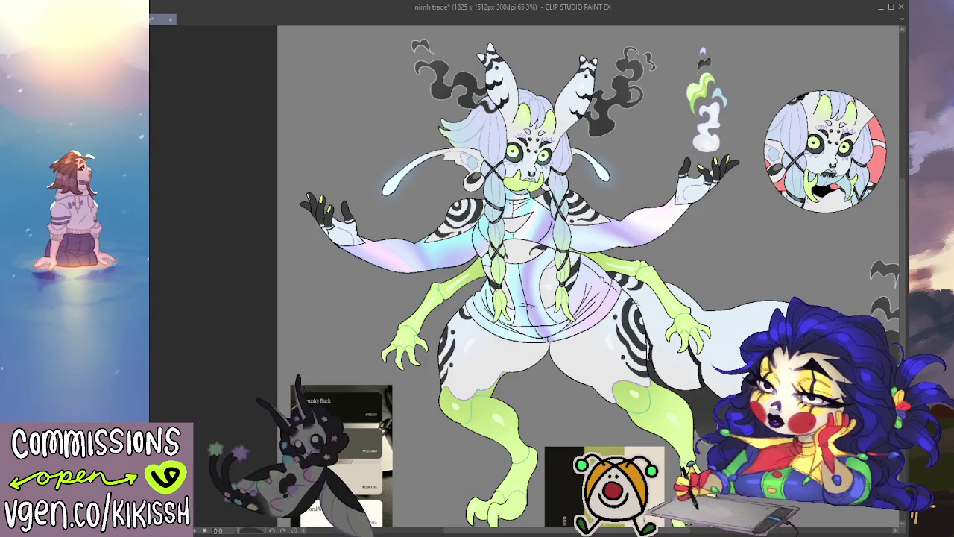
- Auto-select the arms, torso and skirt, fill them black and deselect
click(406, 266)
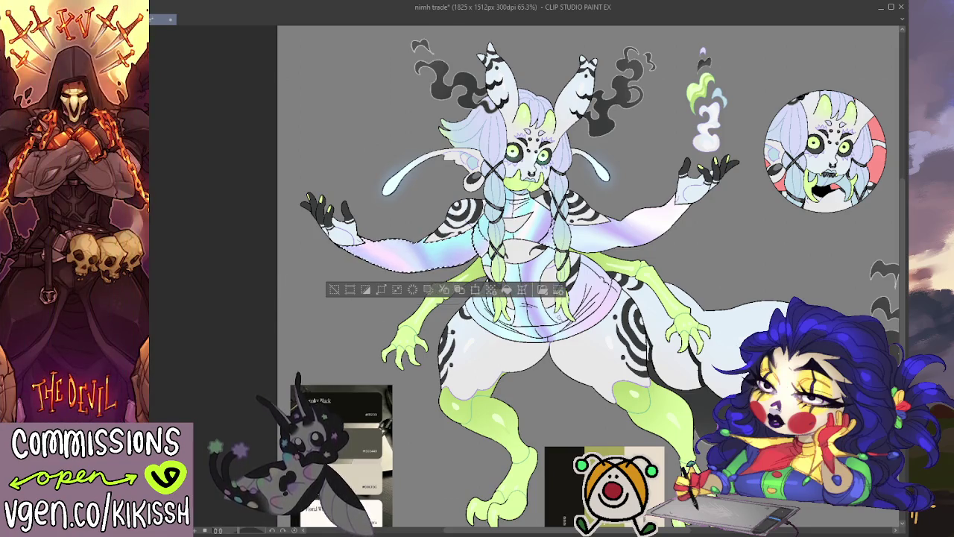
click(522, 306)
click(559, 329)
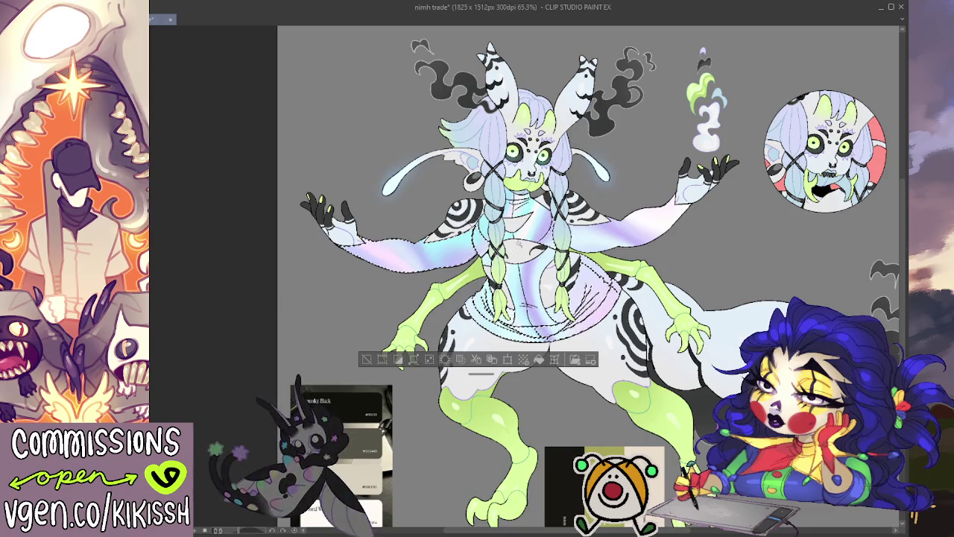
drag(361, 359, 397, 360)
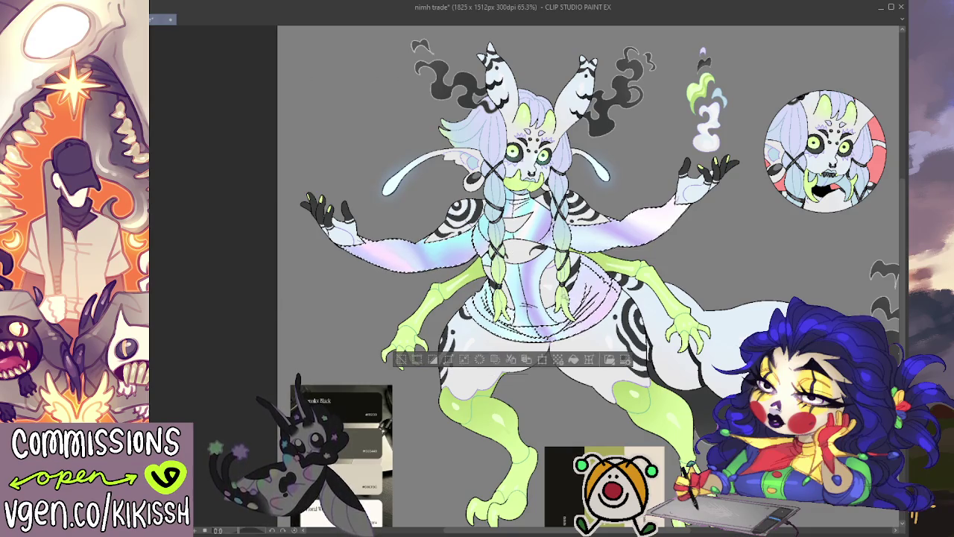
key(alt+BackSpace)
key(ctrl+d)
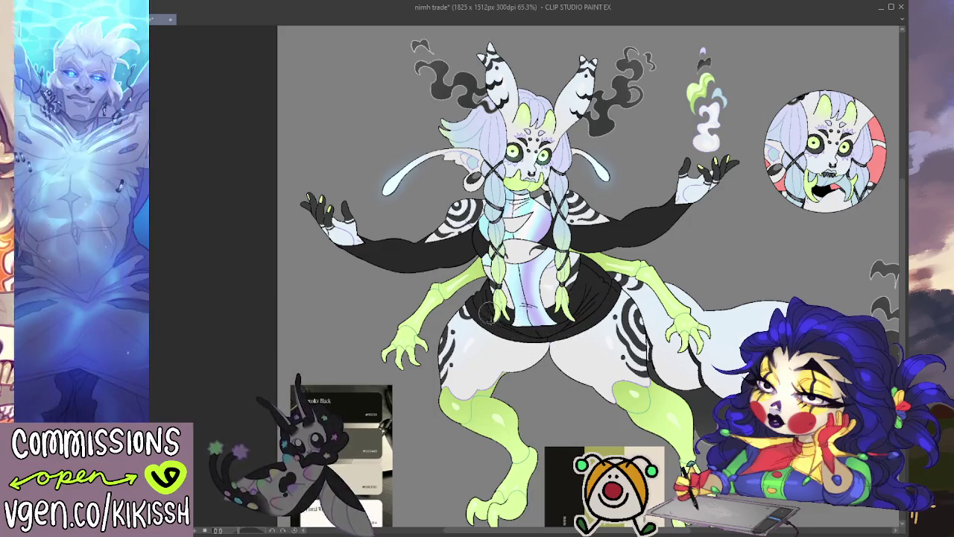
- Shrink the holographic layer in toward the torso
drag(609, 361, 615, 376)
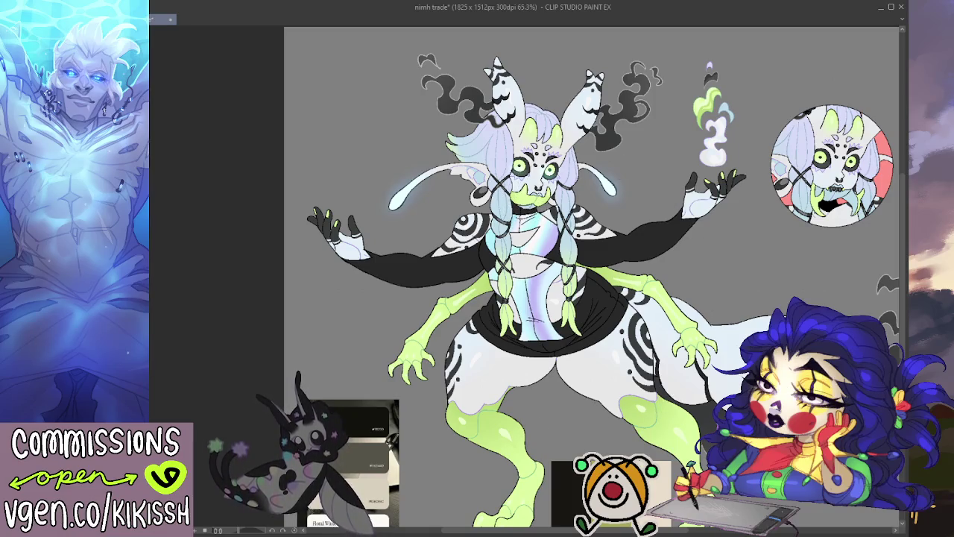
key(ctrl+t)
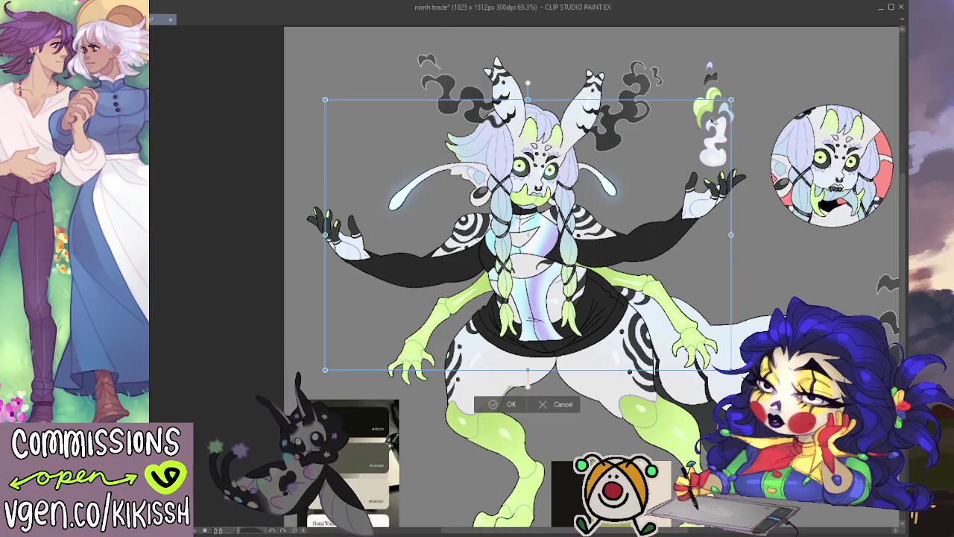
drag(732, 93, 628, 168)
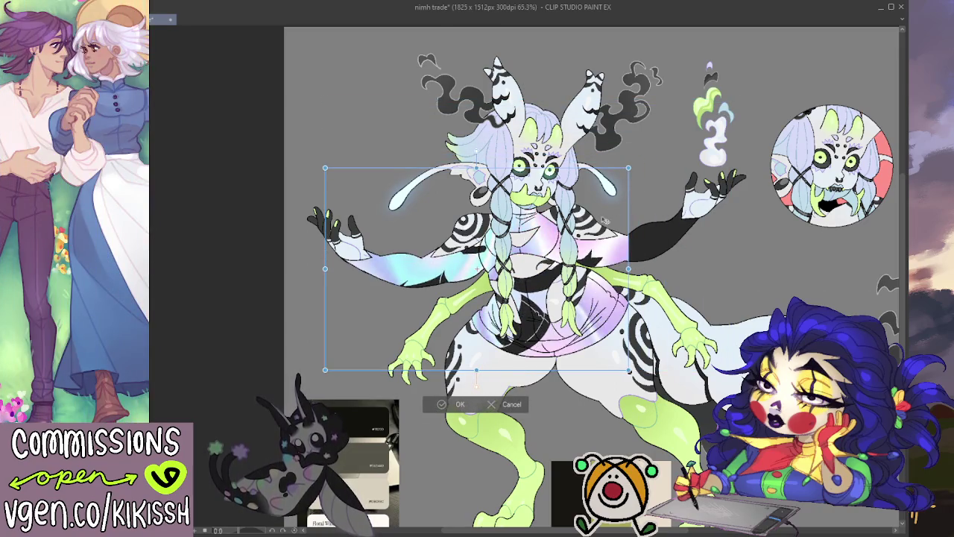
click(464, 403)
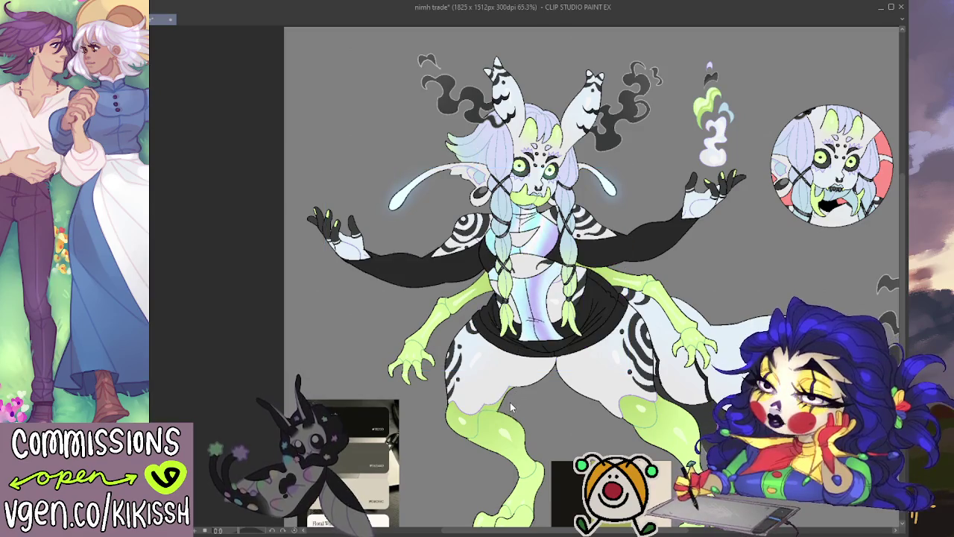
- Undo back to the holographic sleeves and toggle the body selection off and on to compare
key(ctrl+z)
key(ctrl+z)
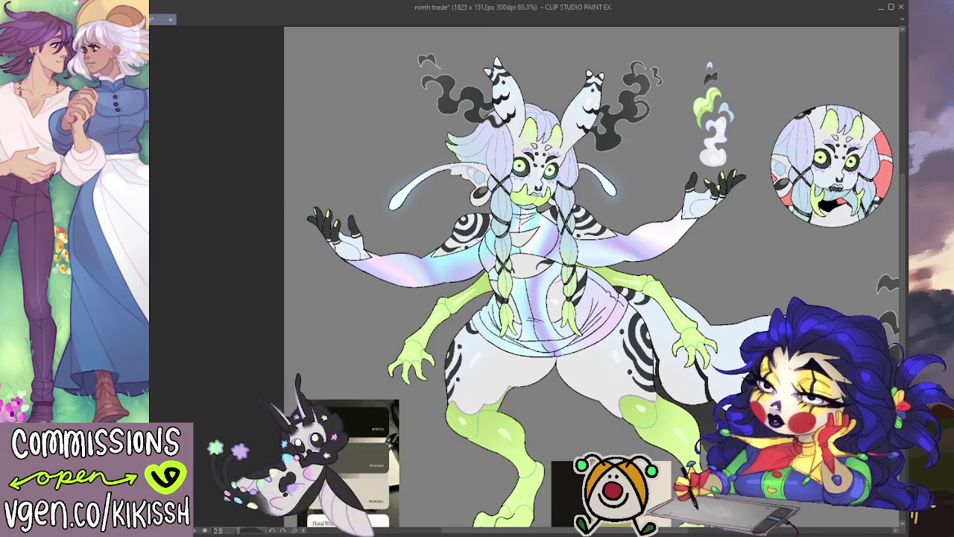
key(ctrl+z)
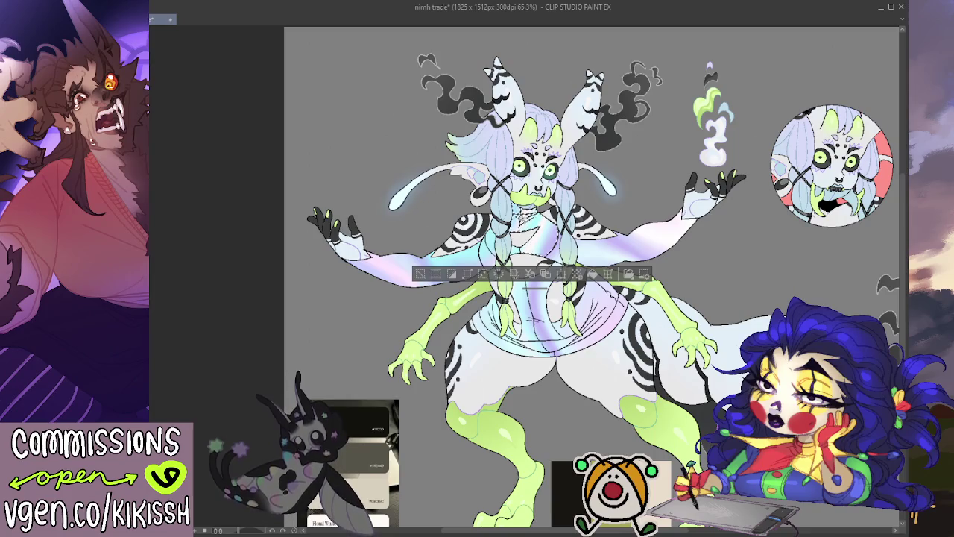
key(ctrl+z)
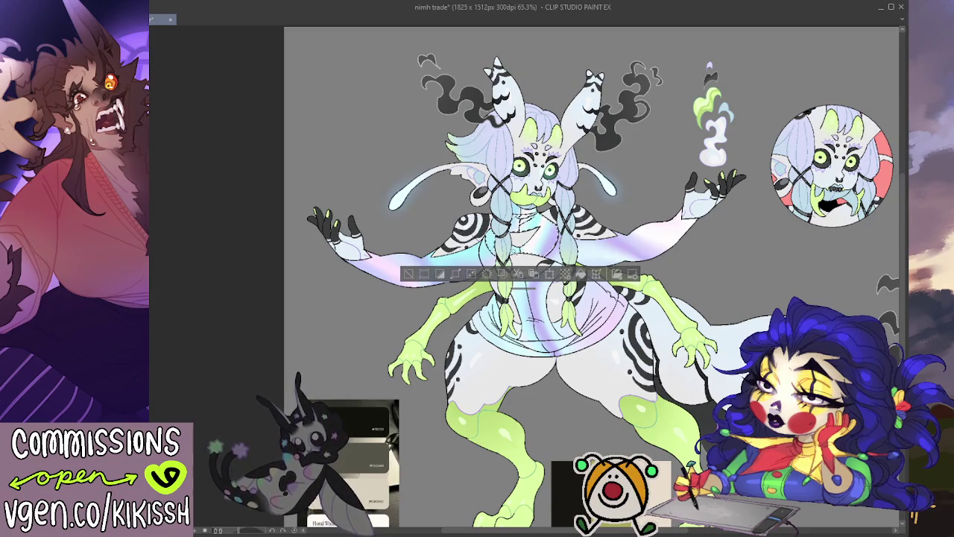
key(ctrl+z)
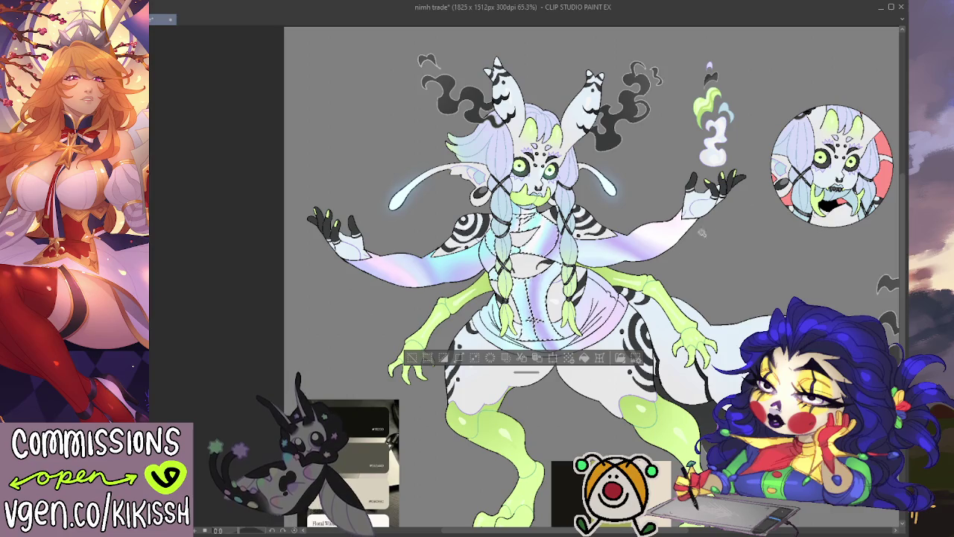
key(ctrl+d)
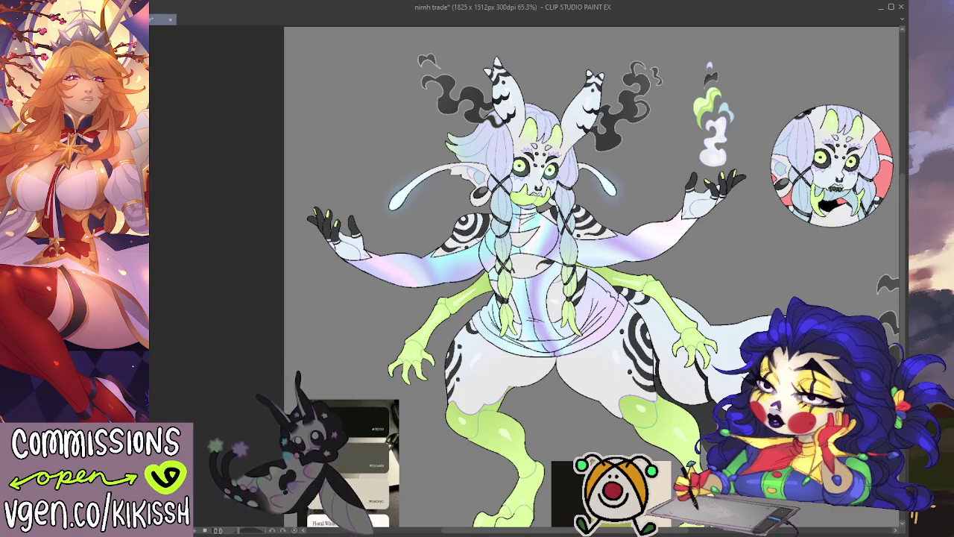
key(ctrl+shift+d)
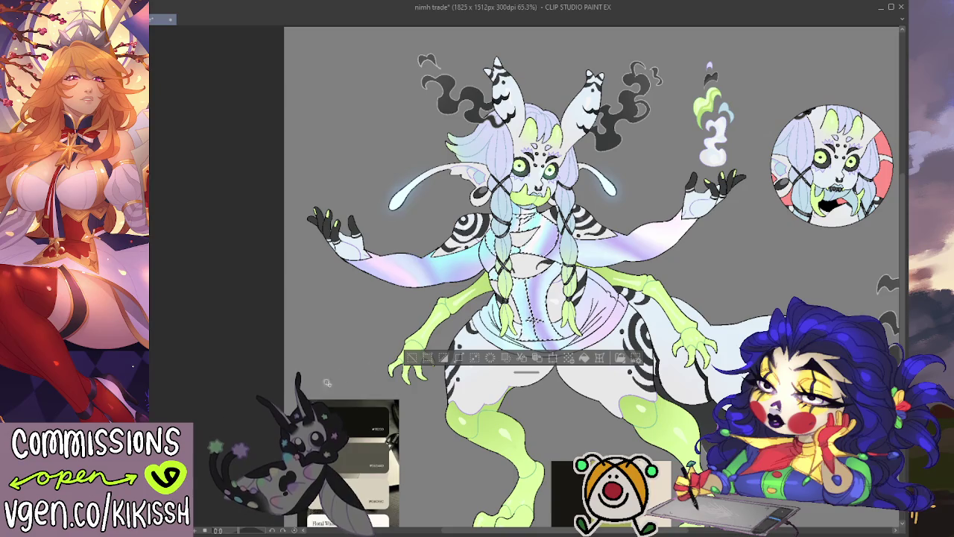
key(ctrl+d)
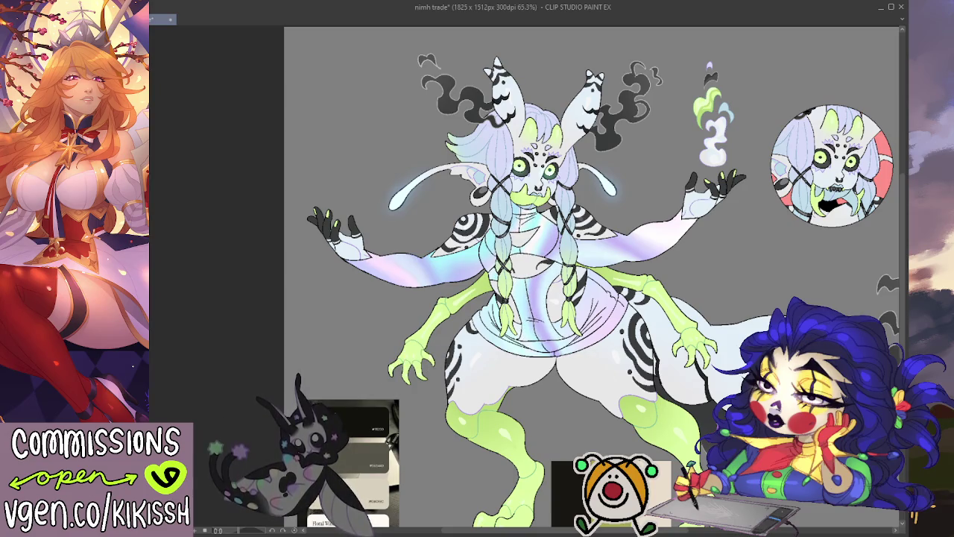
key(ctrl+shift+d)
- Restore the solid black sleeves and skirt and clear the selection
key(ctrl+a)
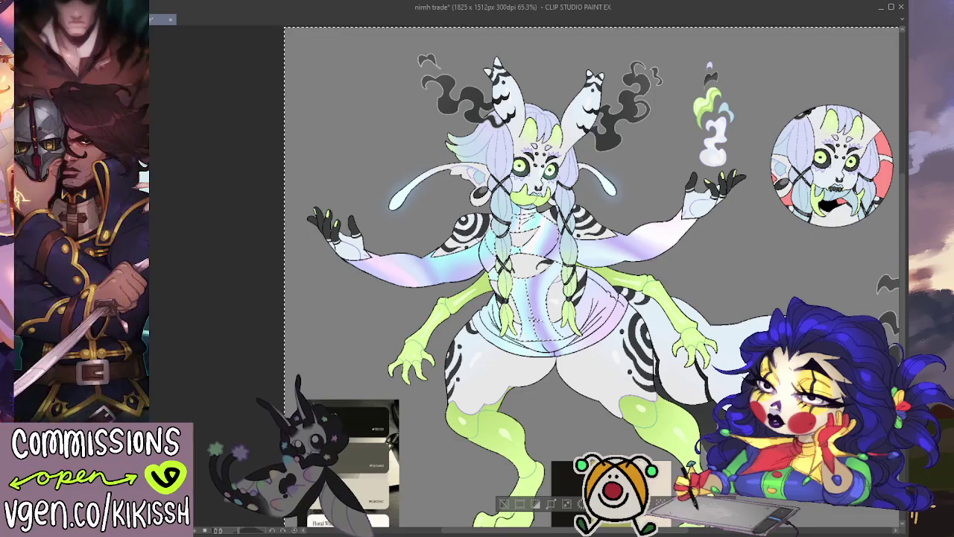
key(ctrl+z)
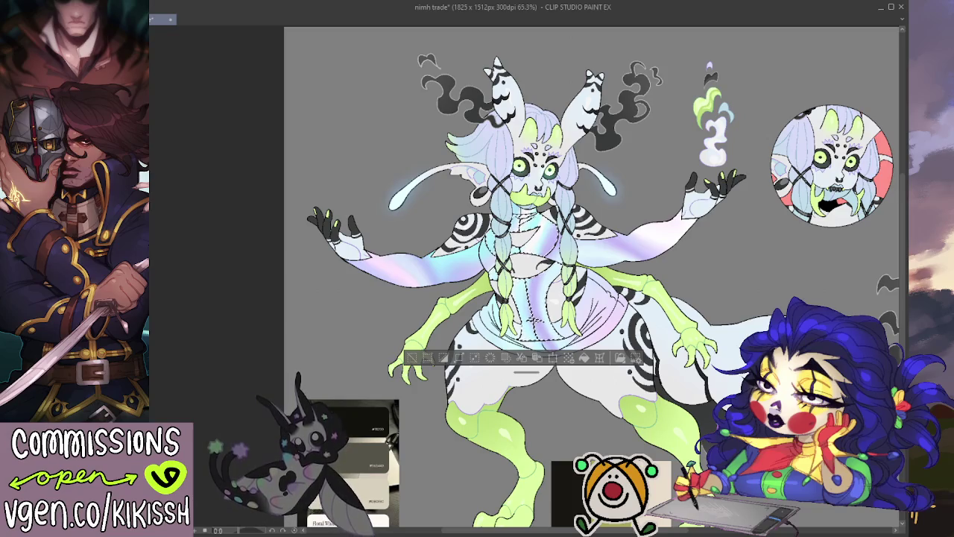
key(ctrl+z)
key(ctrl+d)
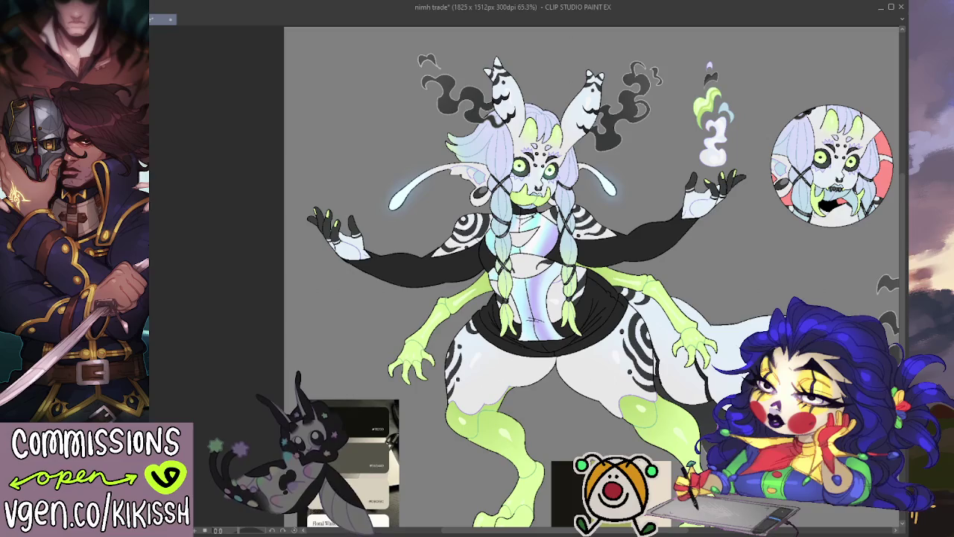
key(ctrl+t)
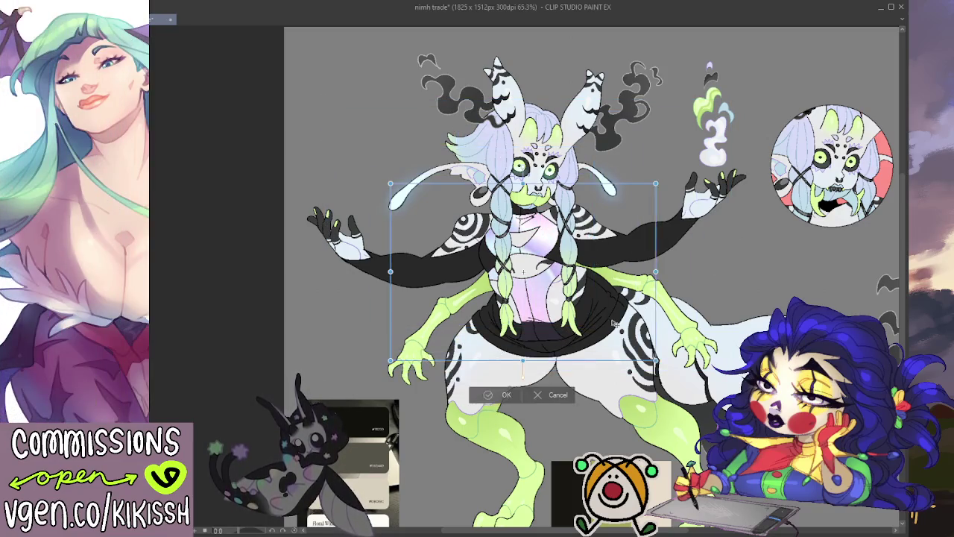
- Move the torso overlay down and to the right and commit its position
drag(458, 235, 482, 264)
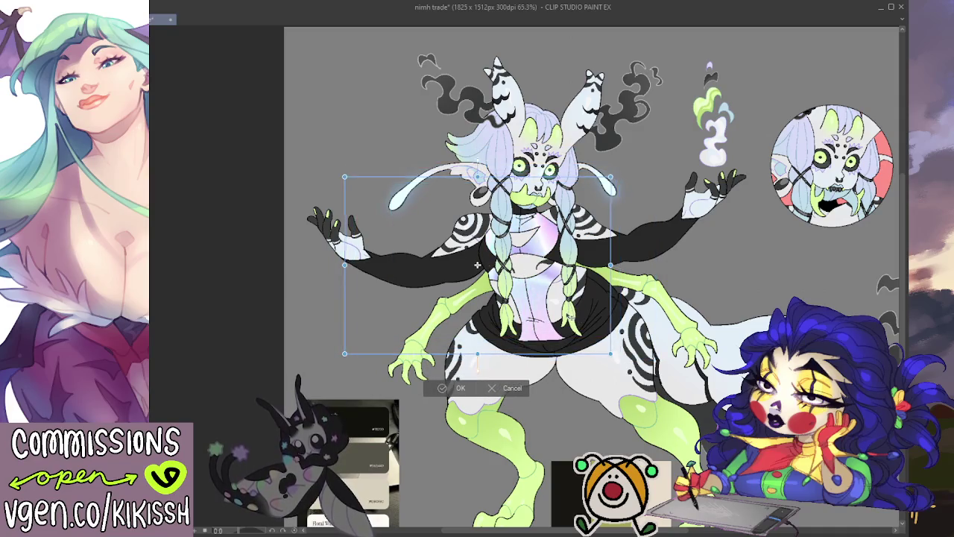
drag(483, 264, 563, 273)
mouse_move(659, 323)
mouse_down()
mouse_move(697, 314)
mouse_move(579, 315)
mouse_up()
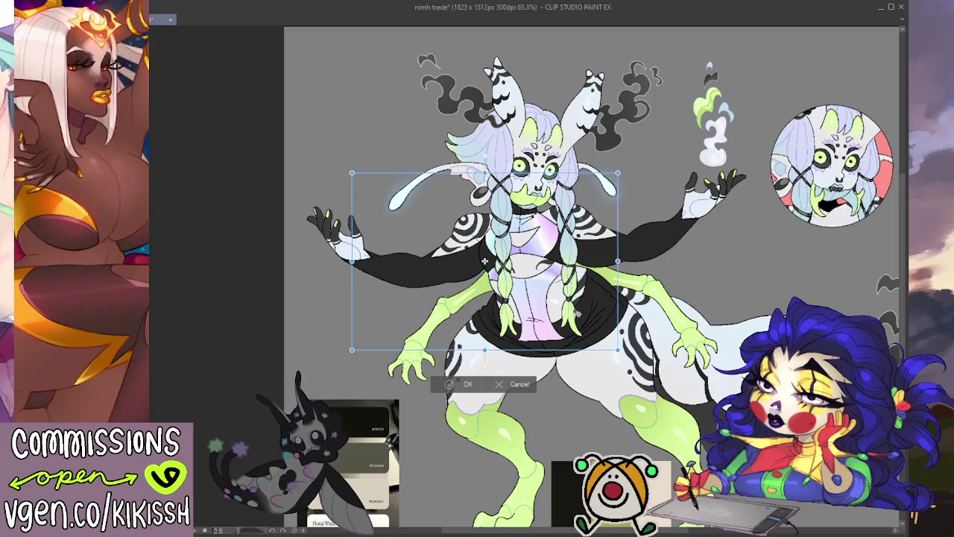
click(459, 385)
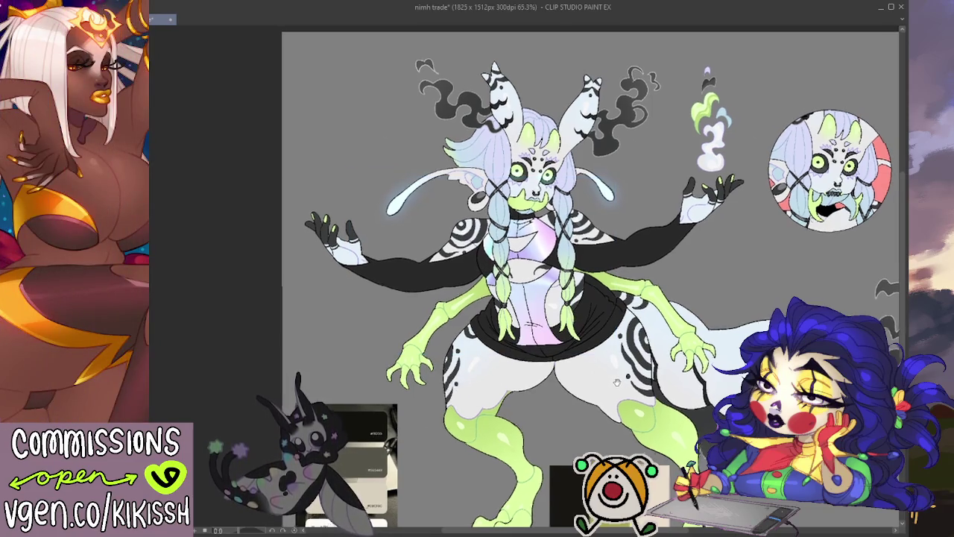
- Shrink, tilt and rotate the torso-and-arm overlay to follow the body, then confirm
key(ctrl+t)
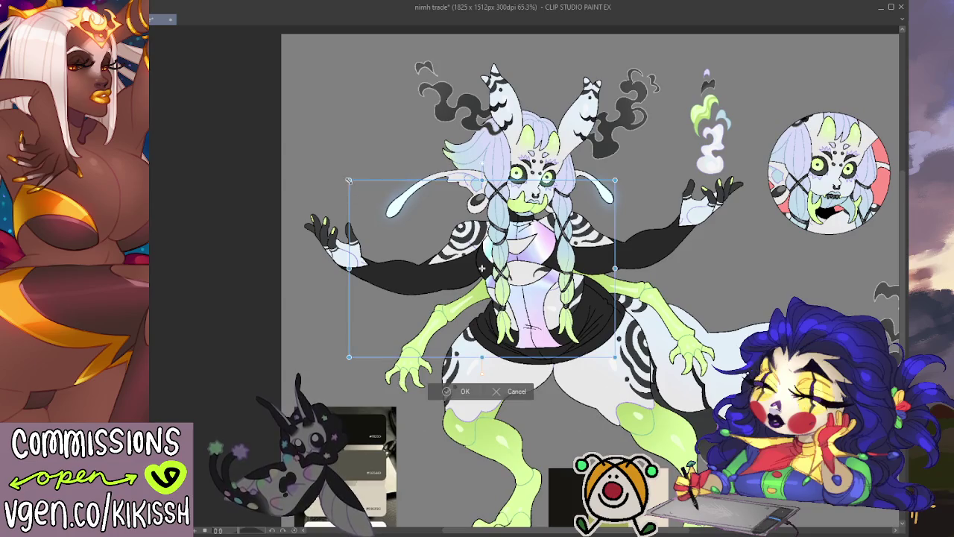
drag(349, 180, 402, 215)
drag(465, 257, 452, 254)
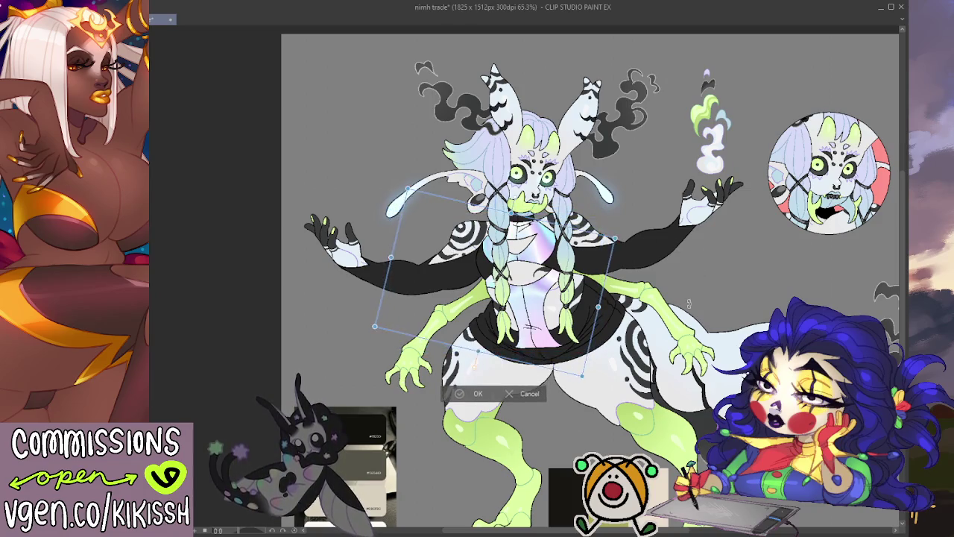
mouse_move(665, 244)
mouse_down()
mouse_move(502, 474)
mouse_move(464, 352)
mouse_move(475, 350)
mouse_up()
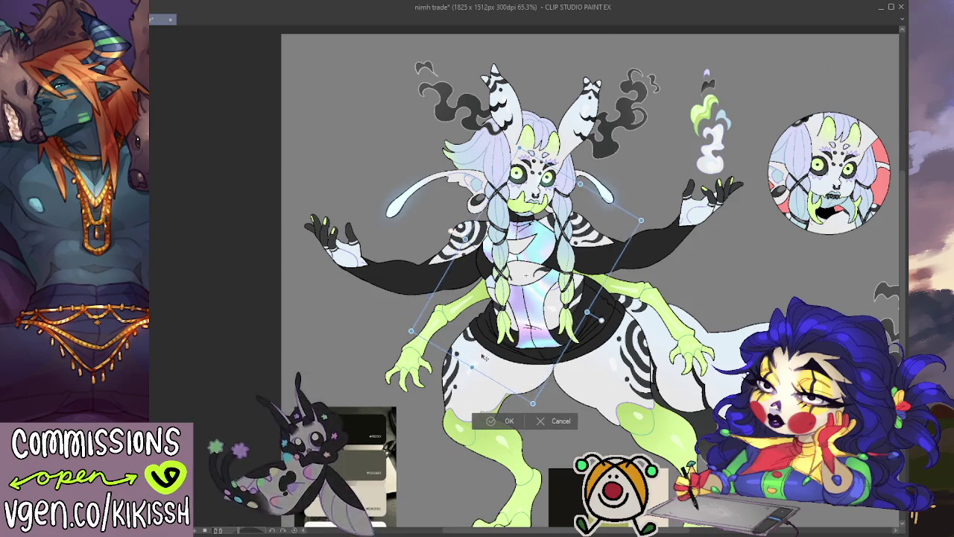
drag(482, 354, 480, 370)
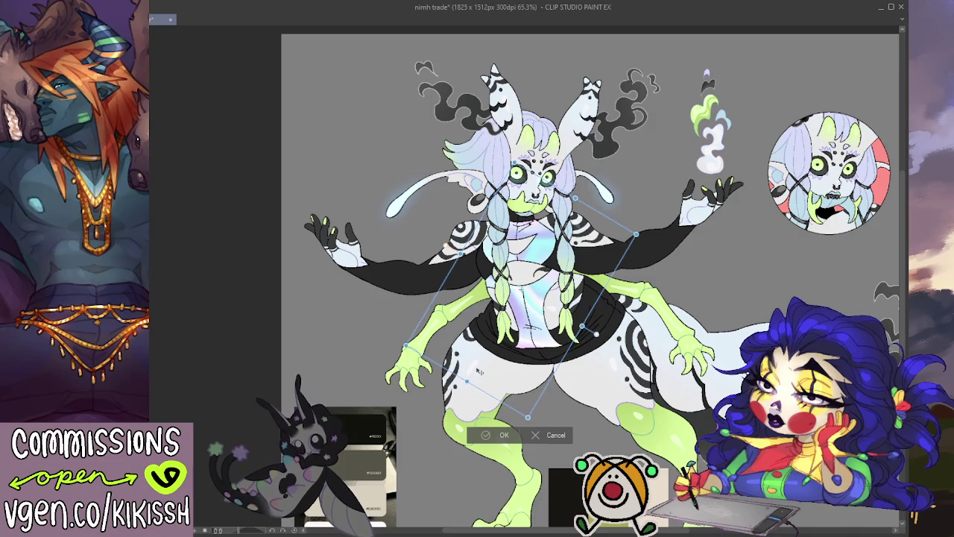
mouse_move(472, 432)
mouse_down()
mouse_move(646, 193)
mouse_move(546, 146)
mouse_up()
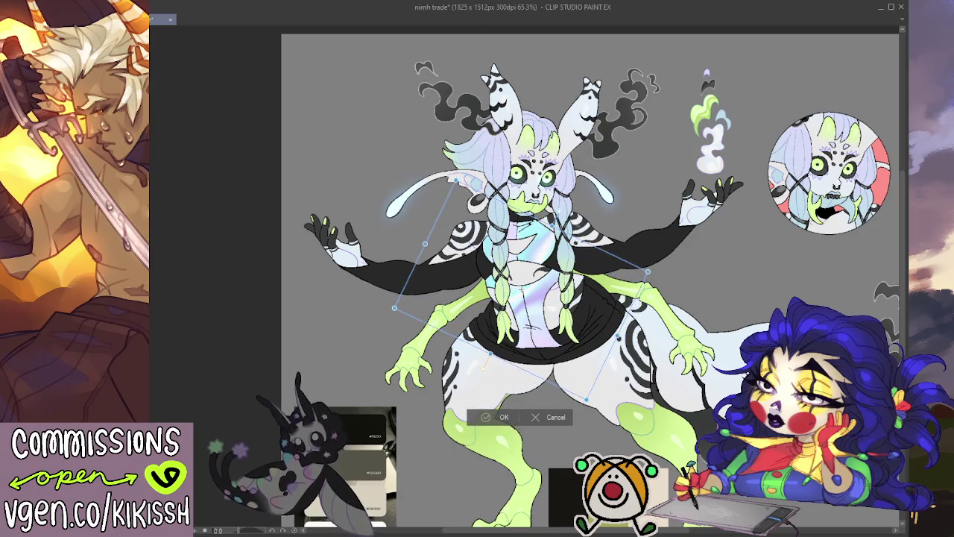
drag(564, 308, 561, 308)
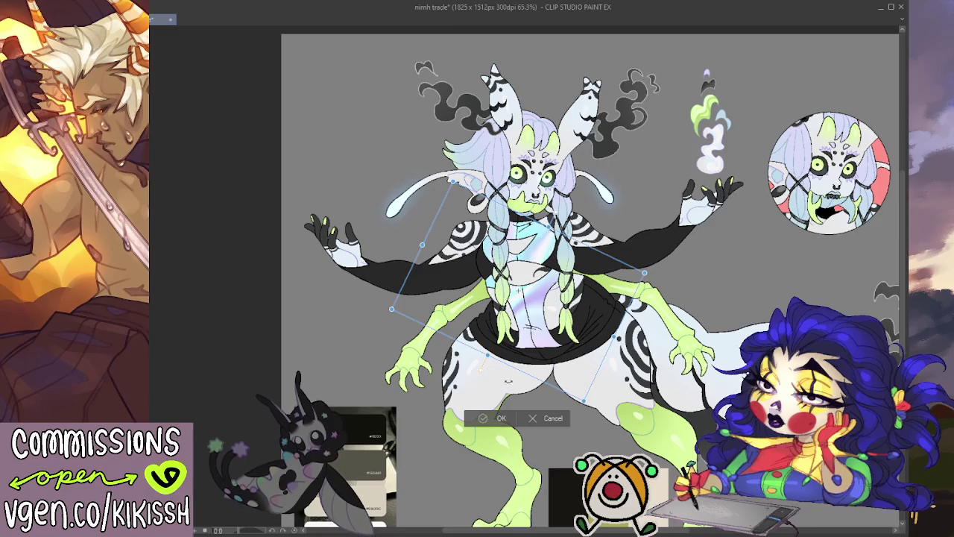
click(492, 418)
drag(726, 291, 733, 300)
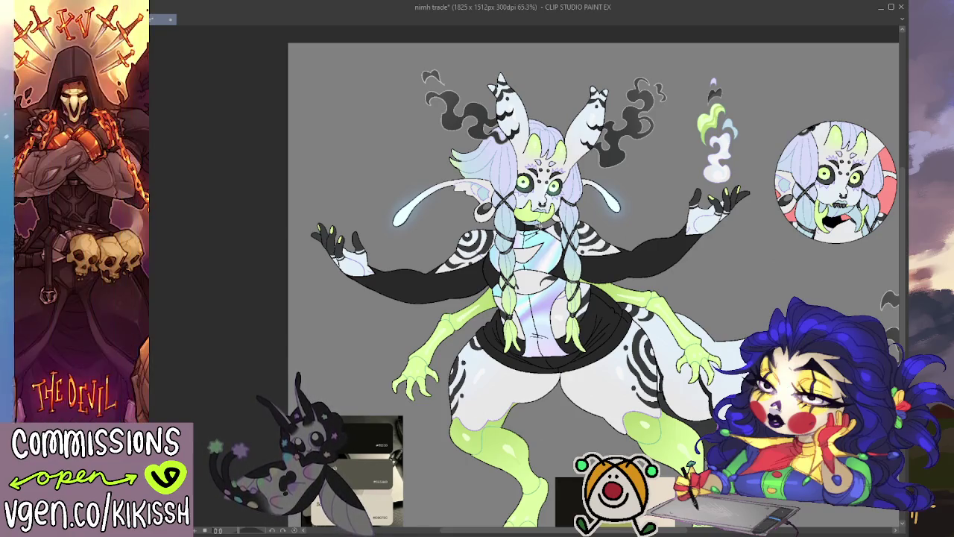
- Nudge the character's upper body a few pixels left and up with a transform
drag(516, 218, 533, 231)
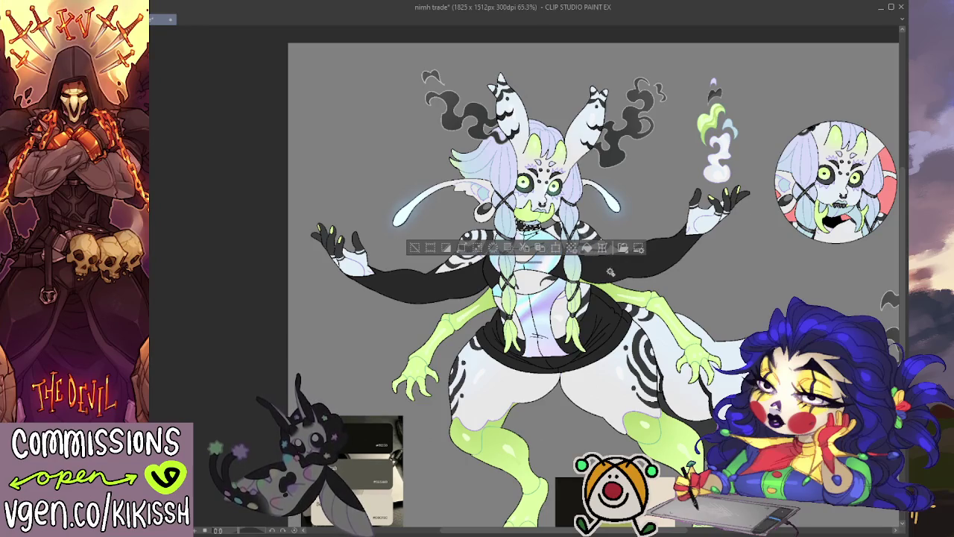
key(ctrl+d)
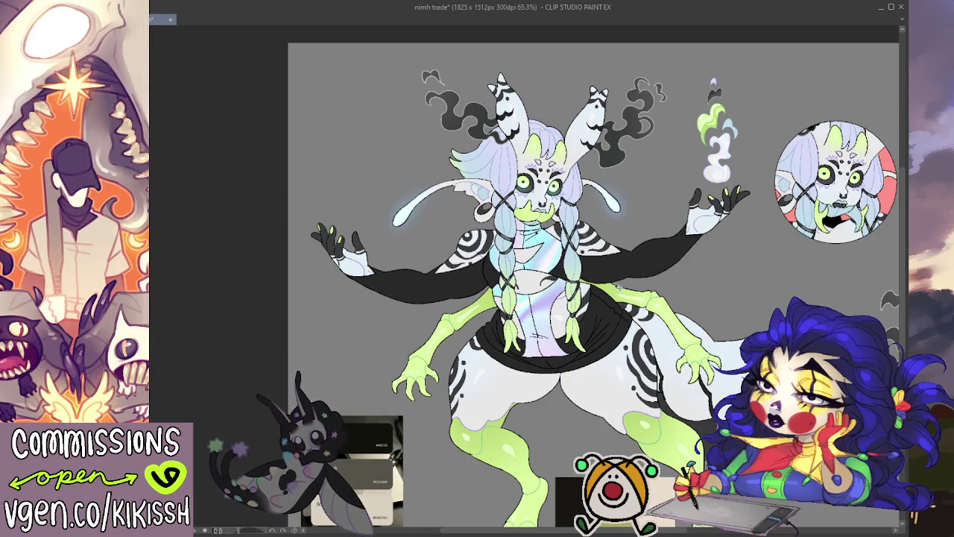
key(ctrl+t)
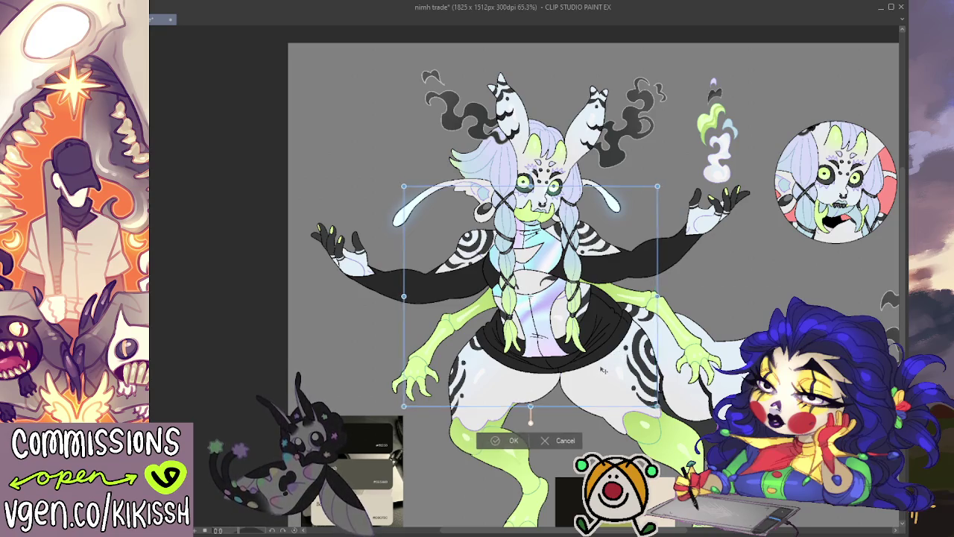
drag(625, 346, 621, 345)
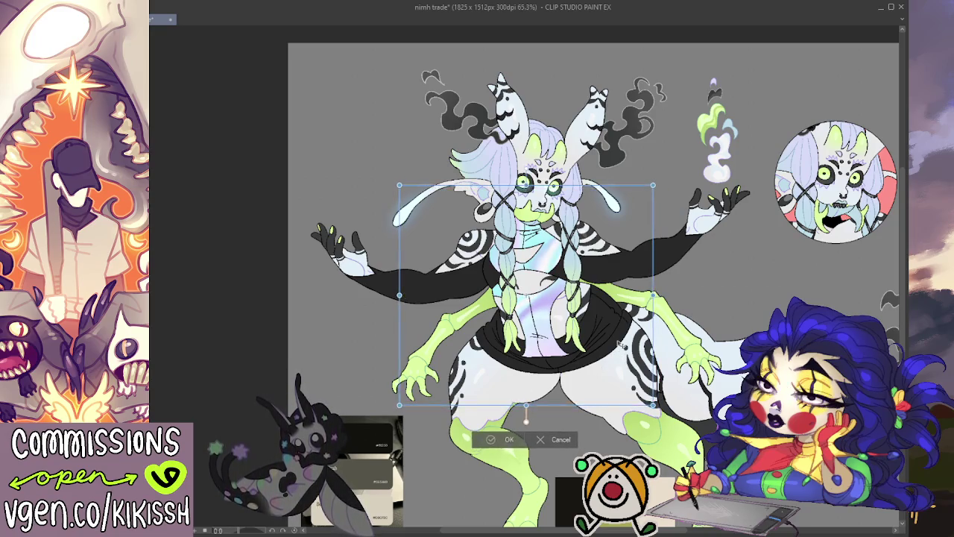
click(507, 440)
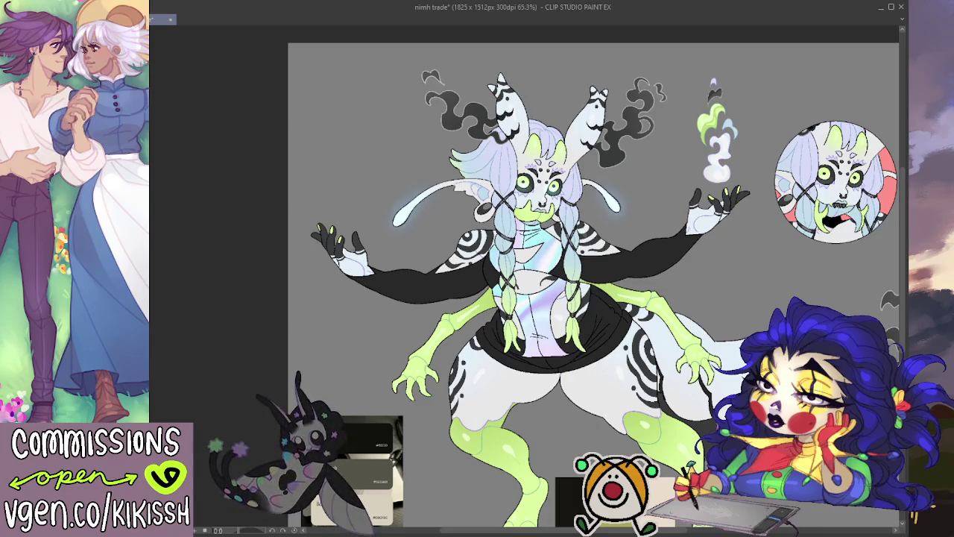
- Fill the torso and skirt with translucent purple, adding a second fill to deepen it
mouse_move(522, 298)
mouse_down()
mouse_move(504, 269)
mouse_move(434, 255)
mouse_up()
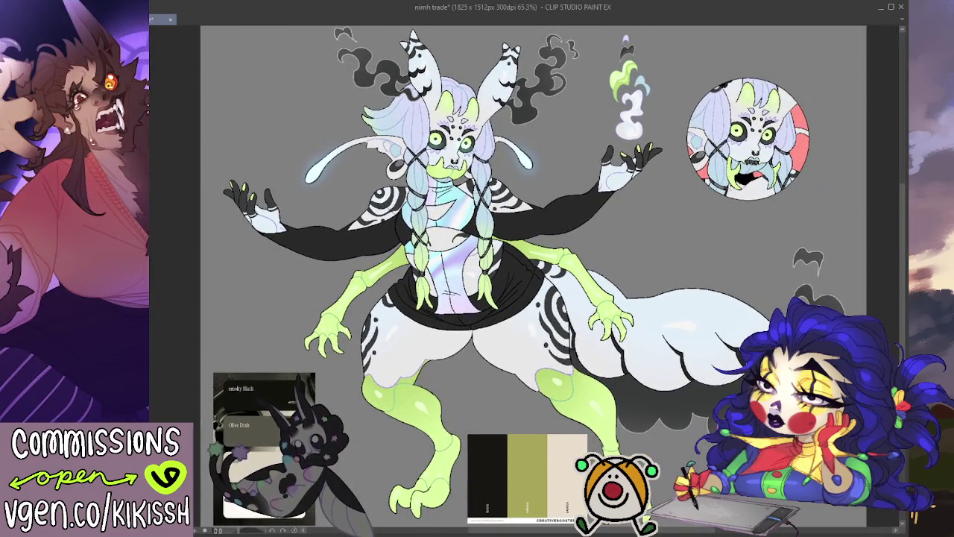
key(ctrl+z)
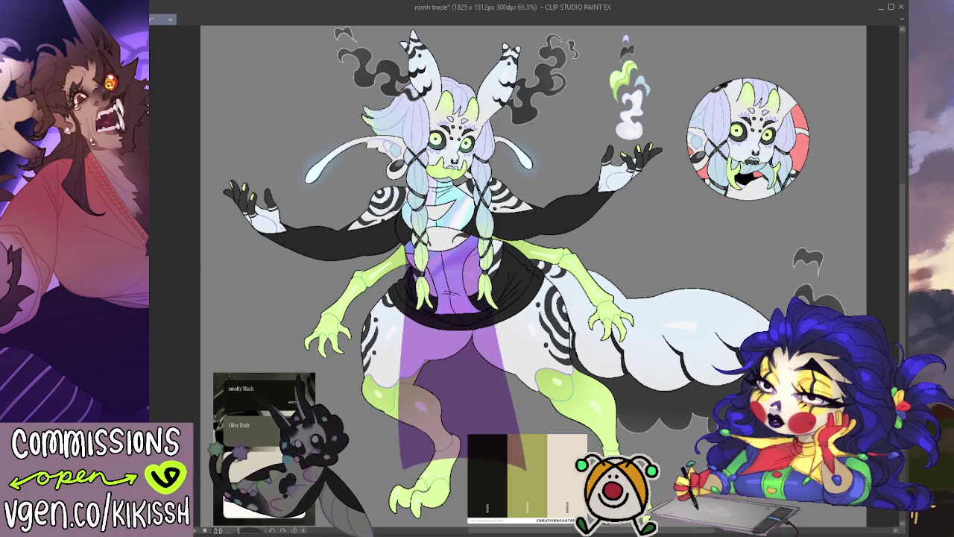
key(ctrl+y)
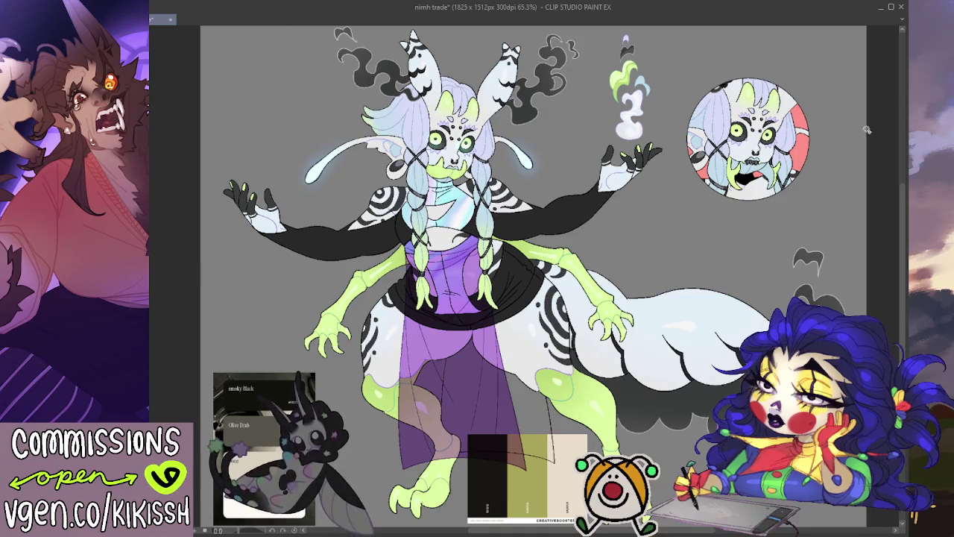
- Toggle the selection around the character on and off, ending deselected
key(ctrl+shift+i)
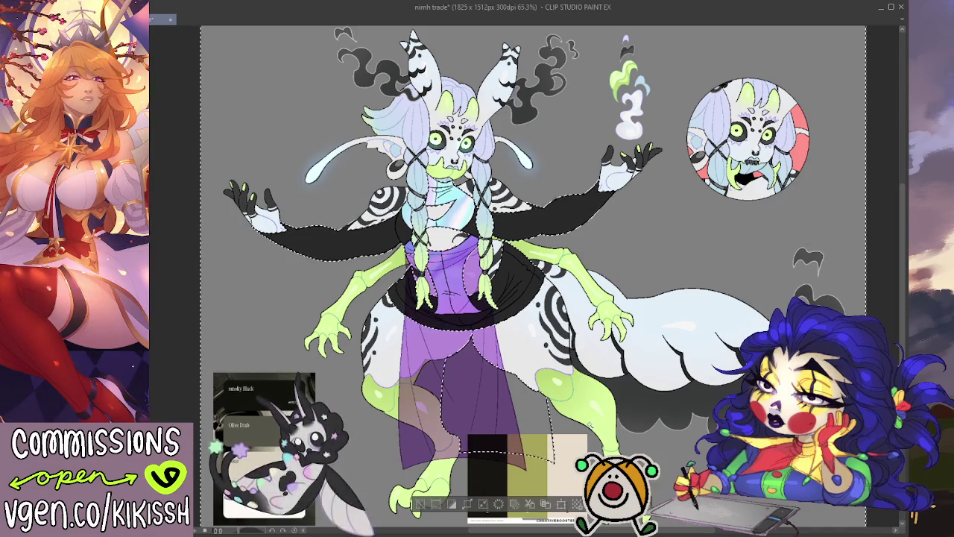
key(ctrl+d)
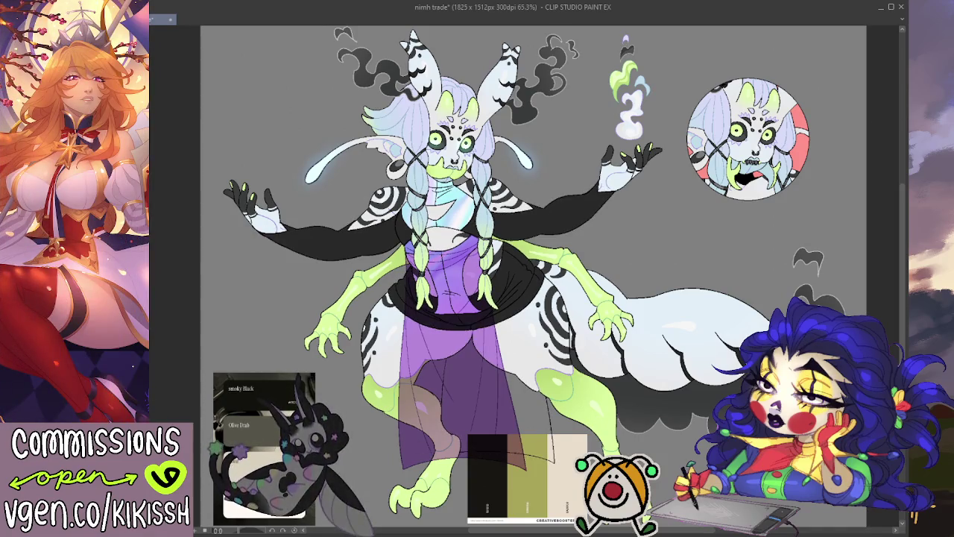
key(ctrl+z)
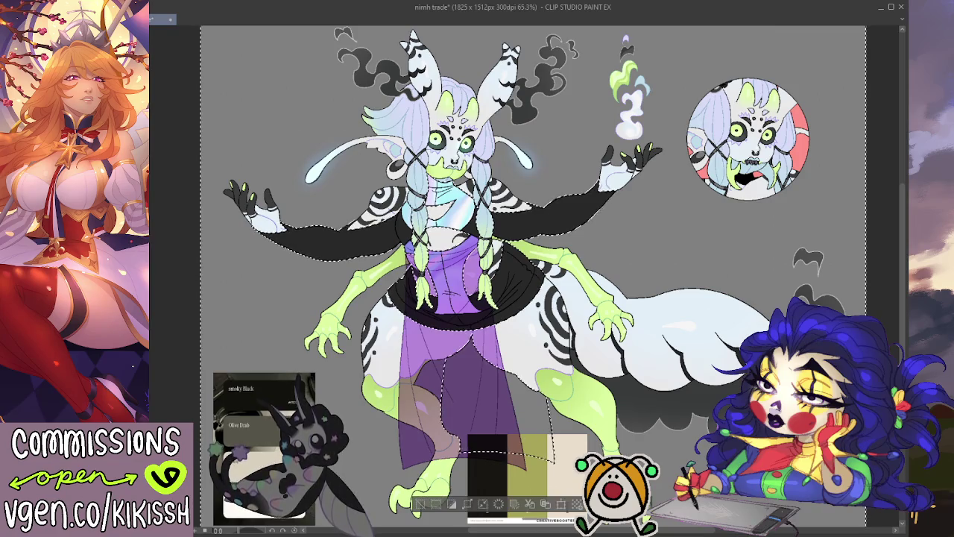
key(ctrl+d)
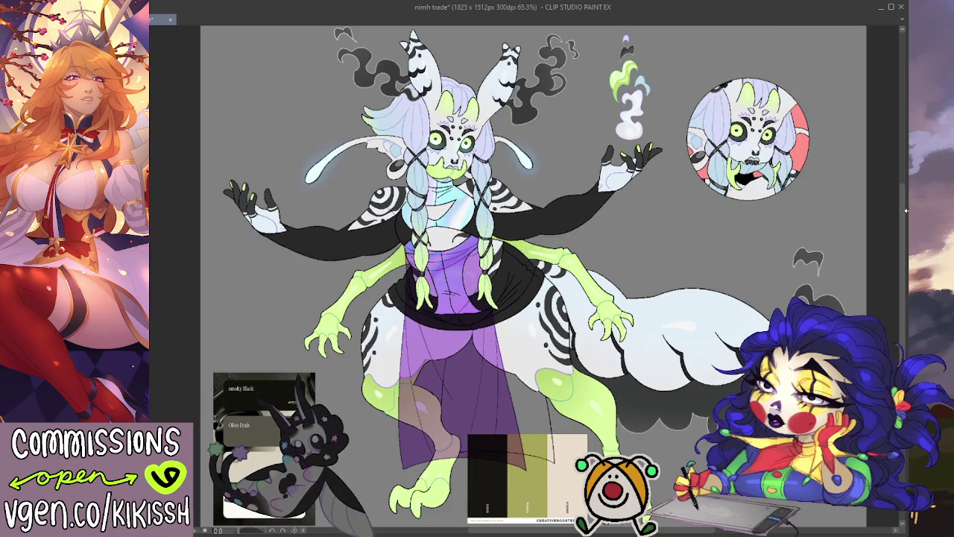
key(ctrl+z)
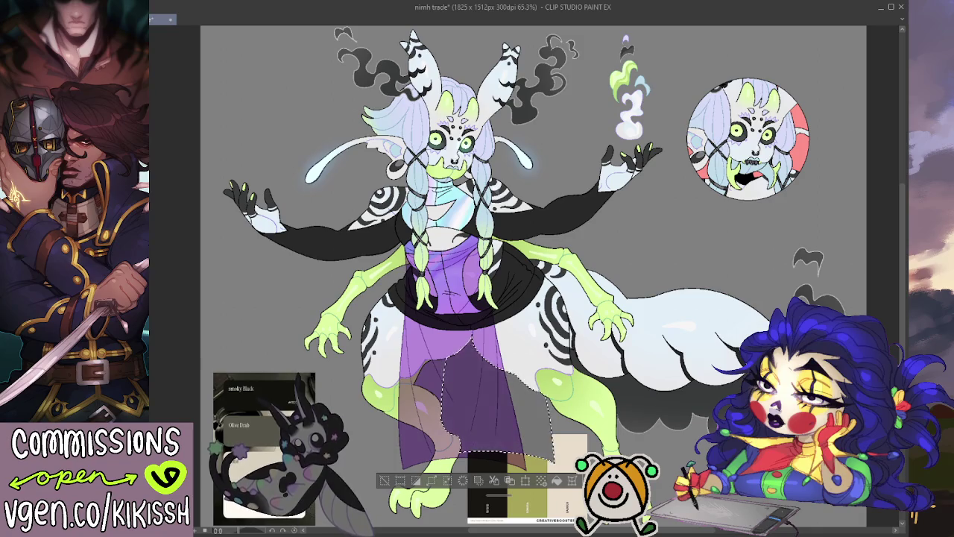
key(ctrl+d)
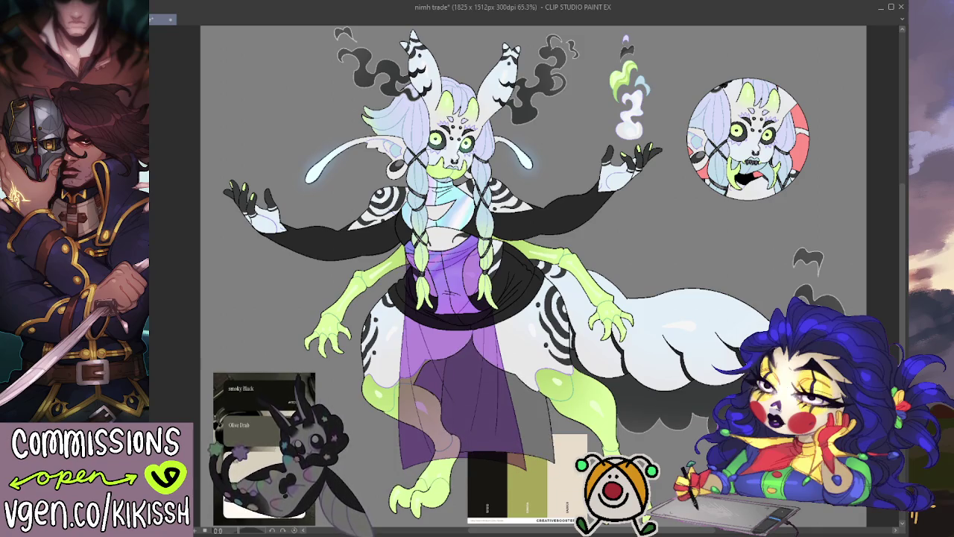
- Recolour the skirt panels smoky translucent grey and recolour the chest, leaving an olive bodice
scroll(534, 275, down, 2)
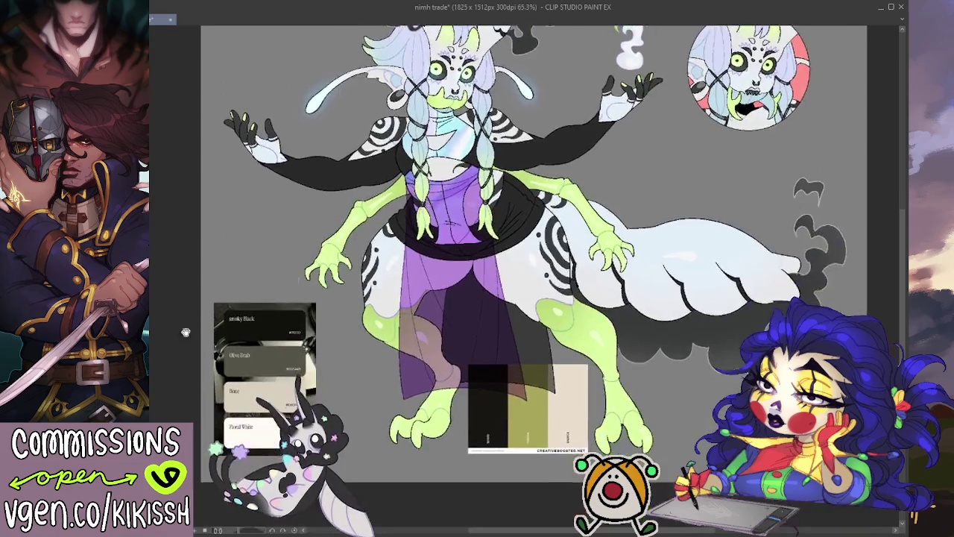
key(ctrl+z)
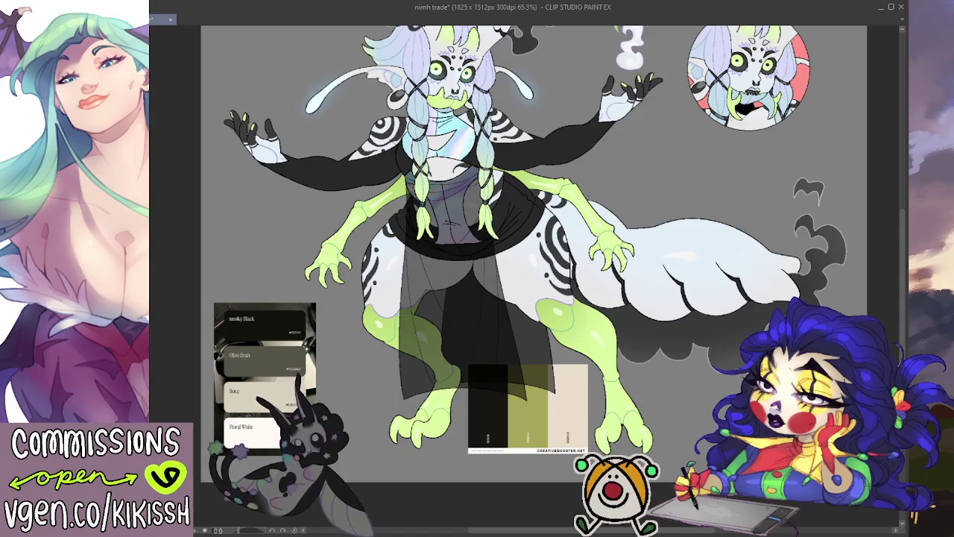
key(ctrl+z)
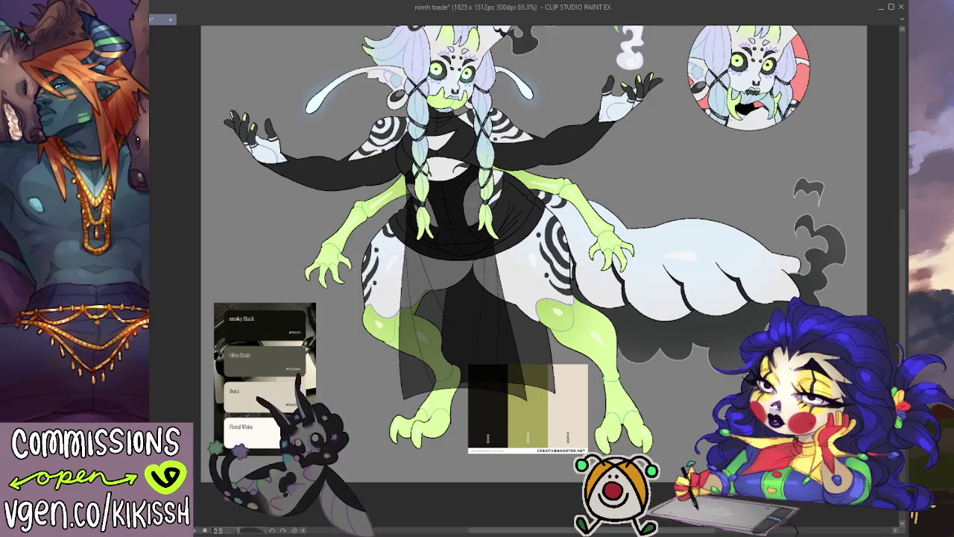
scroll(552, 253, down, 2)
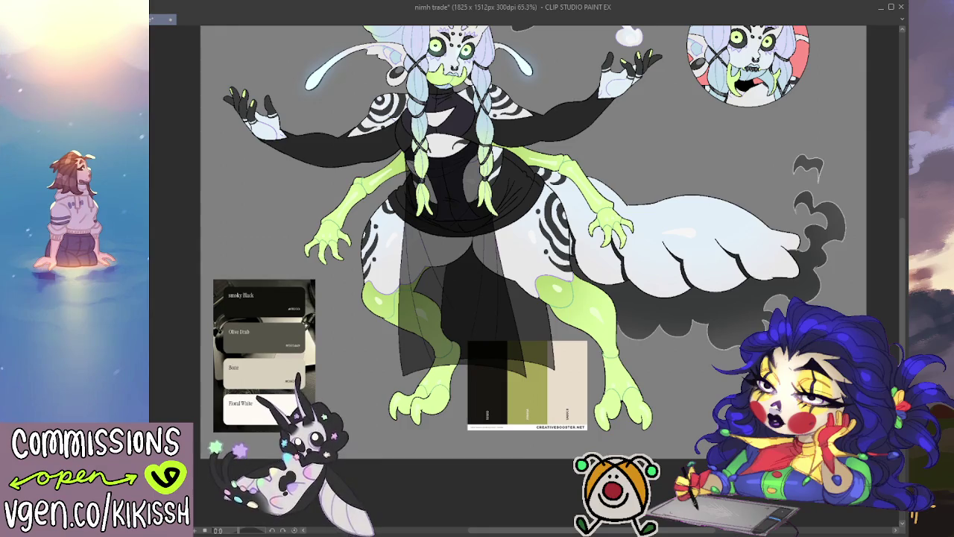
key(ctrl+z)
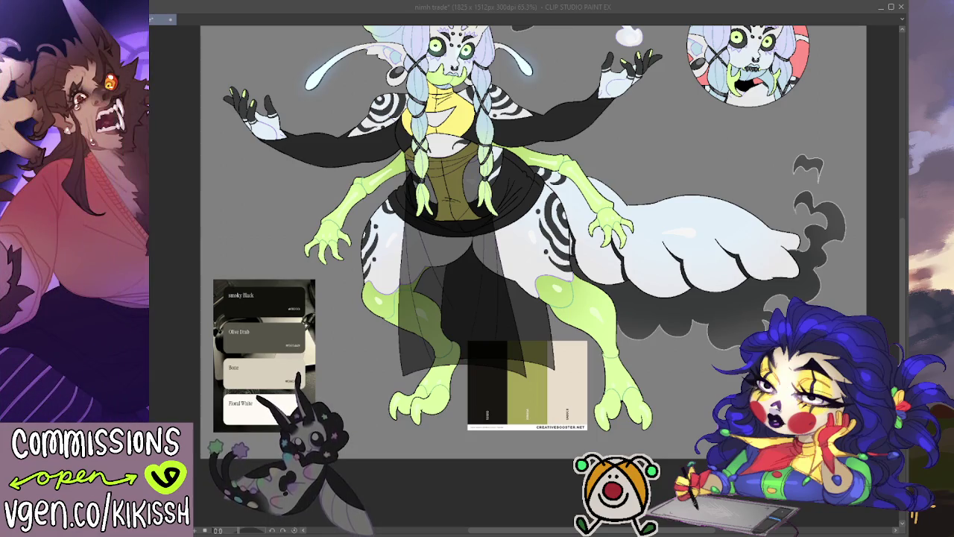
- Return to the drawing window and paste the iridescent gradient image onto the canvas
key(alt+Tab)
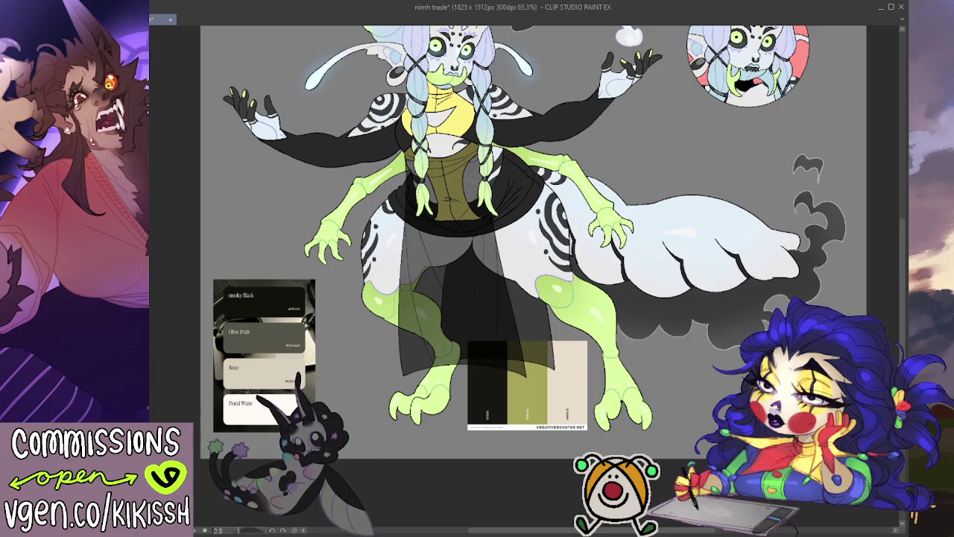
key(ctrl+v)
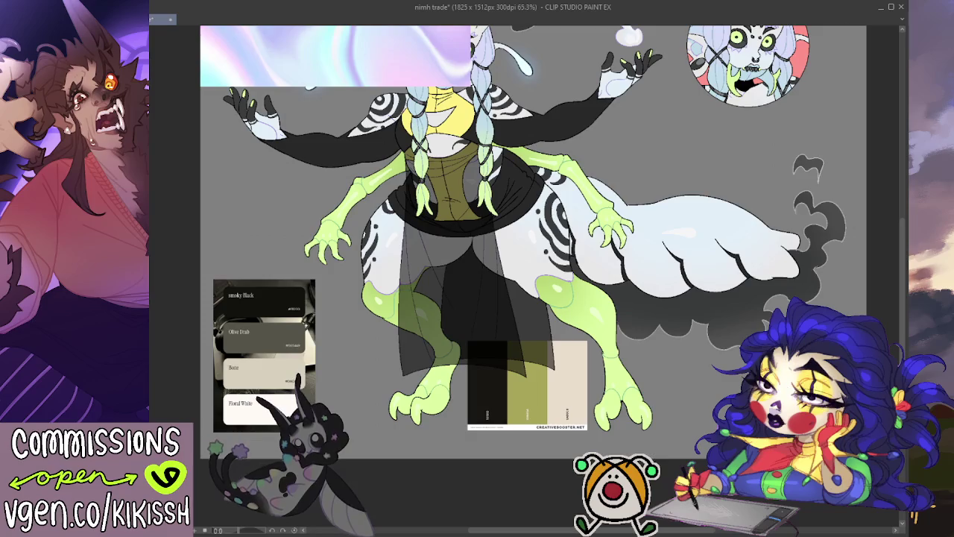
- Position the pasted iridescent image over the skirt, without rotation, and confirm placement
key(ctrl+t)
drag(335, 56, 437, 305)
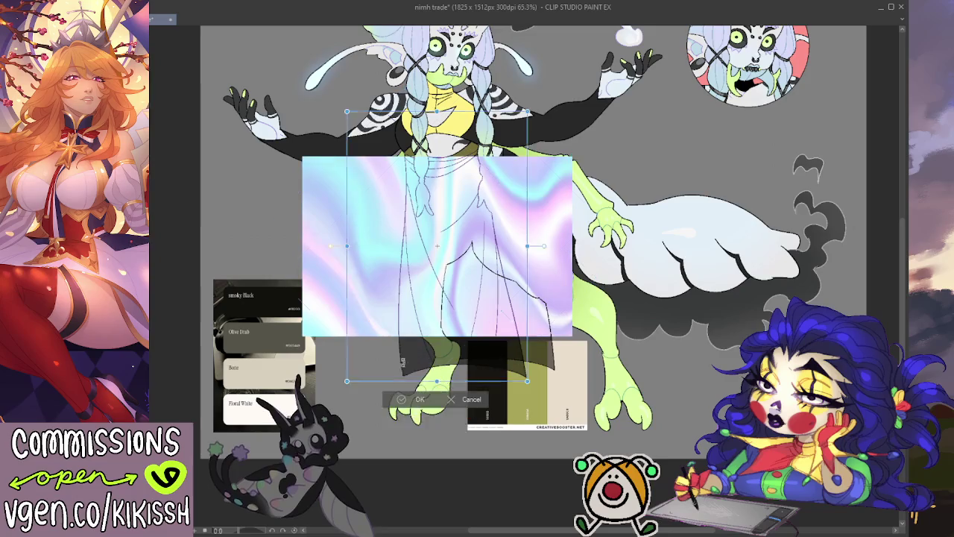
drag(403, 392, 350, 393)
key(ctrl+z)
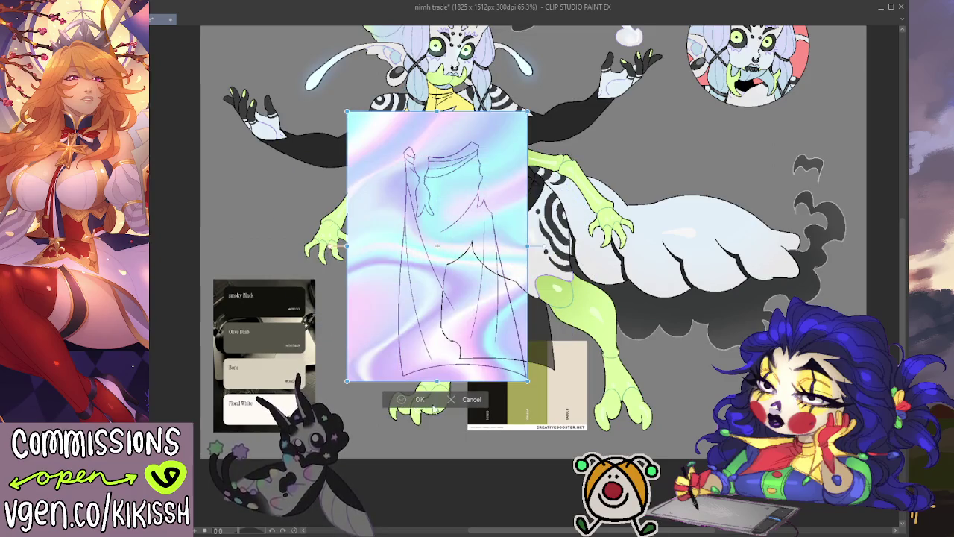
drag(454, 305, 484, 325)
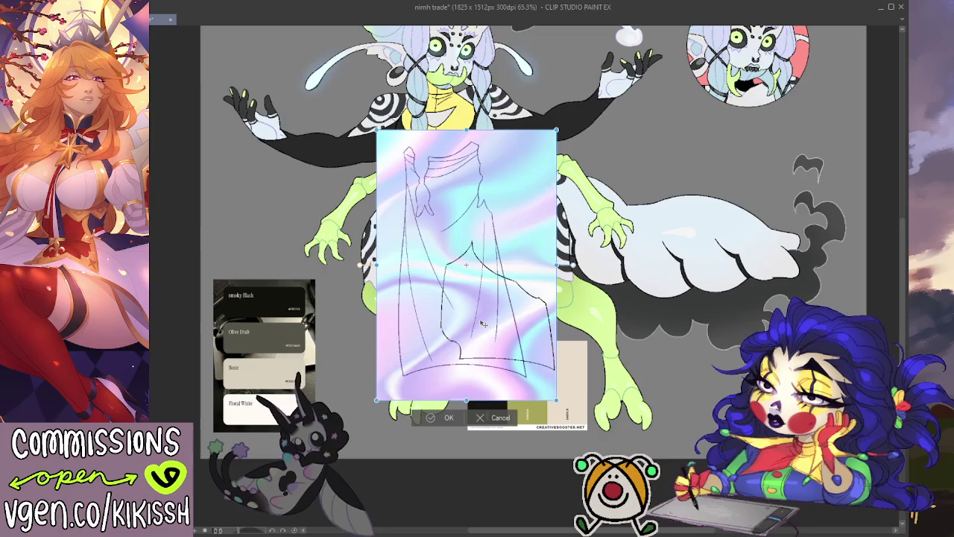
key(Return)
- Clip the iridescent image to the skirt layer, shifting it slightly right and down
key(ctrl+alt+g)
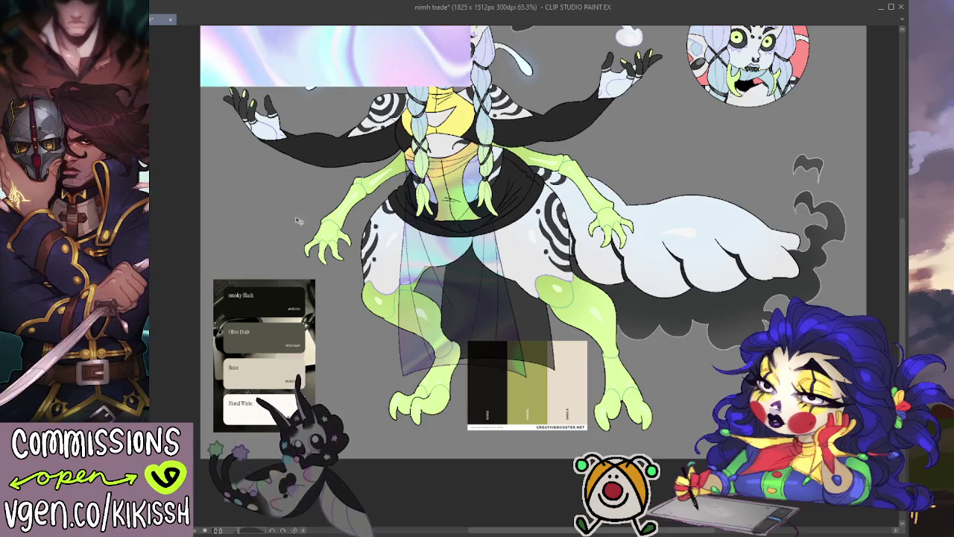
key(ctrl+z)
drag(525, 344, 555, 360)
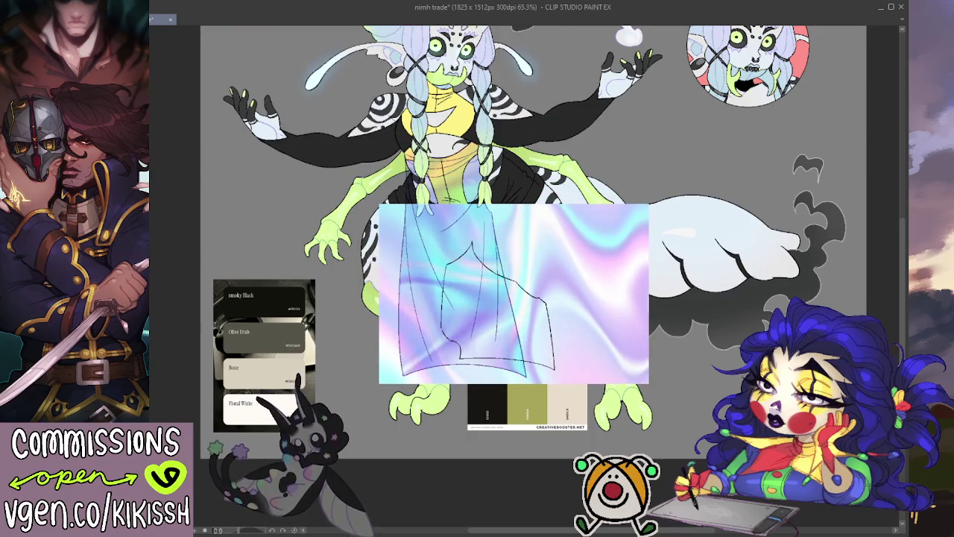
key(ctrl+alt+g)
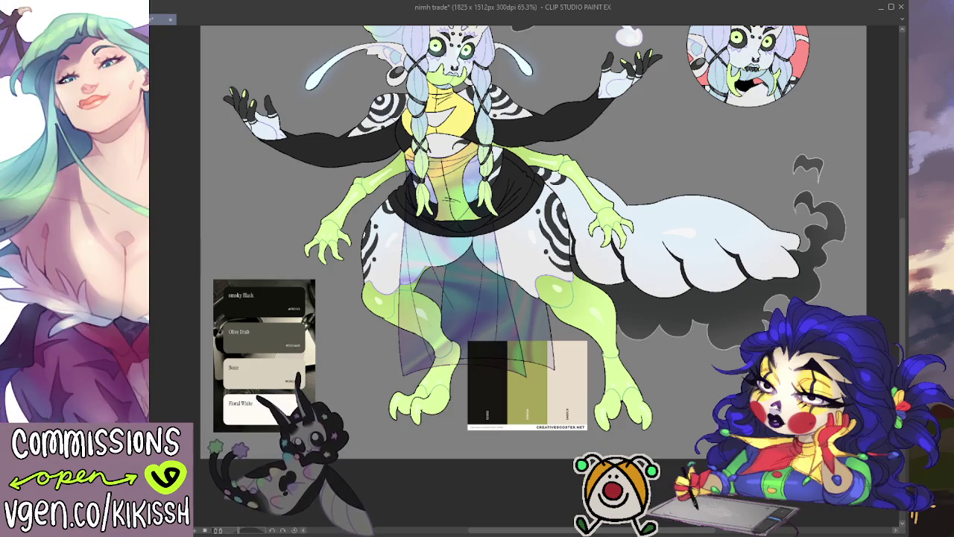
- Make the skirt overlay pale and see-through, toggling it to compare
key(ctrl+i)
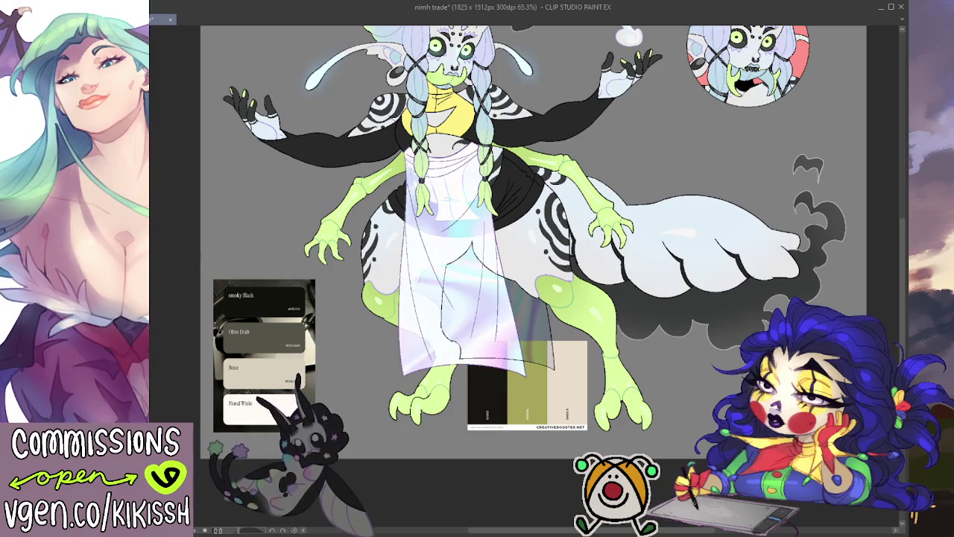
key(ctrl+z)
key(ctrl+y)
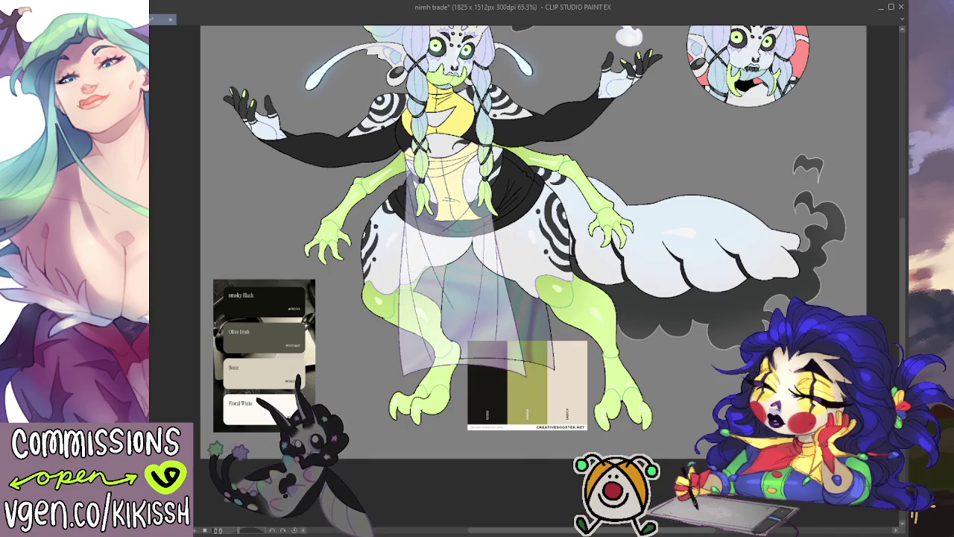
key(ctrl+z)
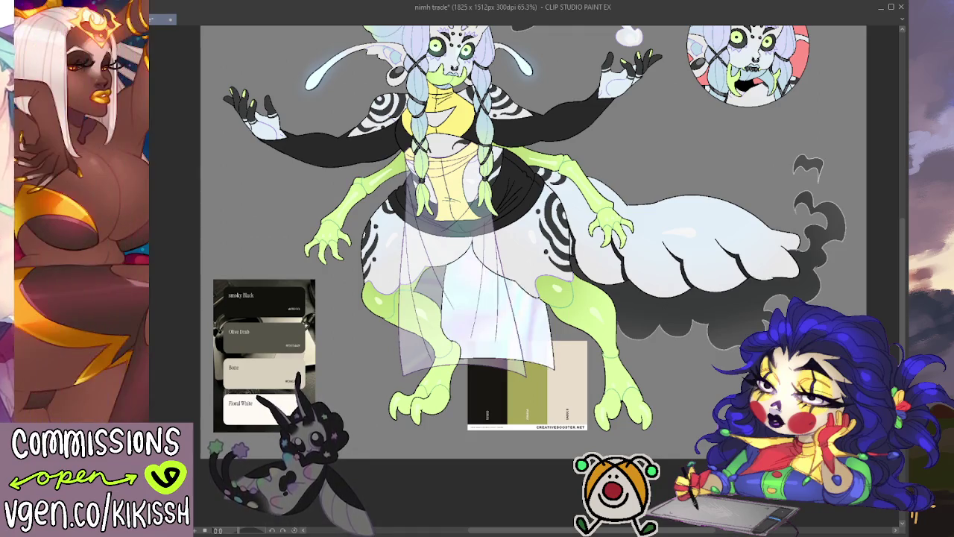
- Darken part of the veil and redraw a fold line lower on the skirt
key(ctrl+z)
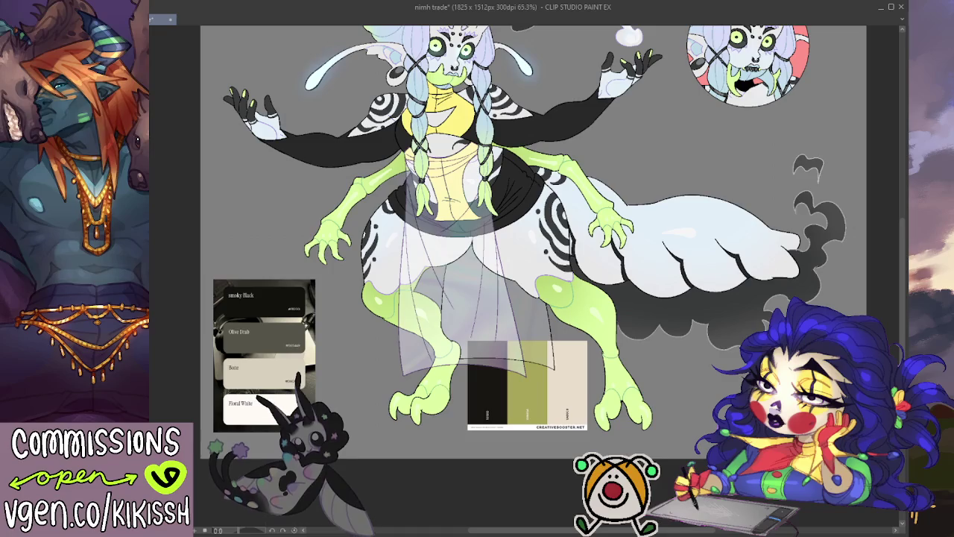
key(ctrl+z)
drag(544, 287, 522, 339)
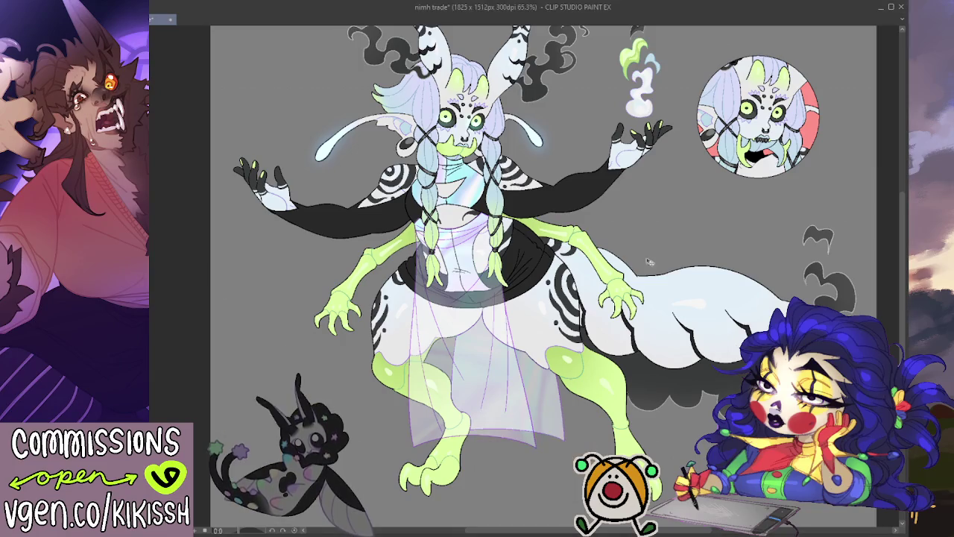
drag(727, 334, 715, 356)
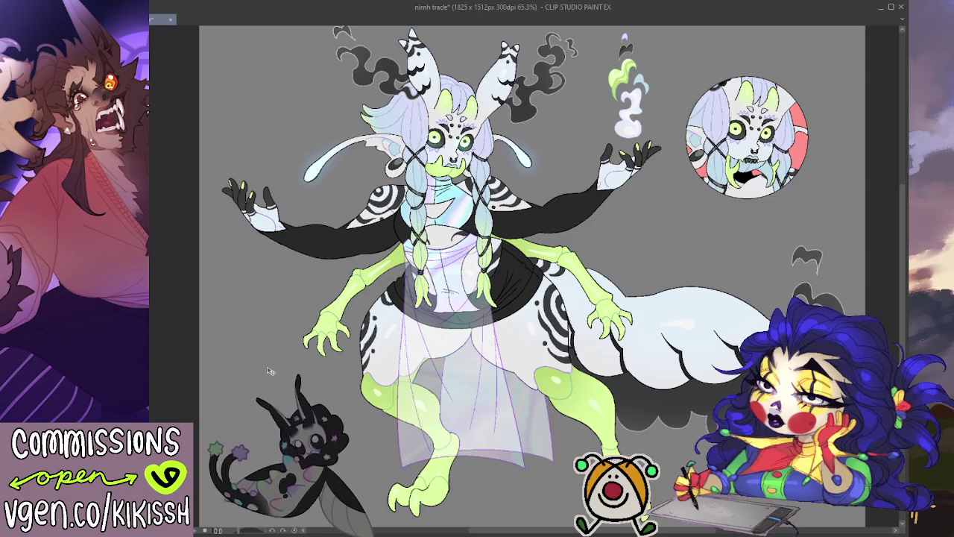
- Recolour the black sleeves and skirt in three passes, from lavender to near-black navy purple
drag(306, 366, 306, 371)
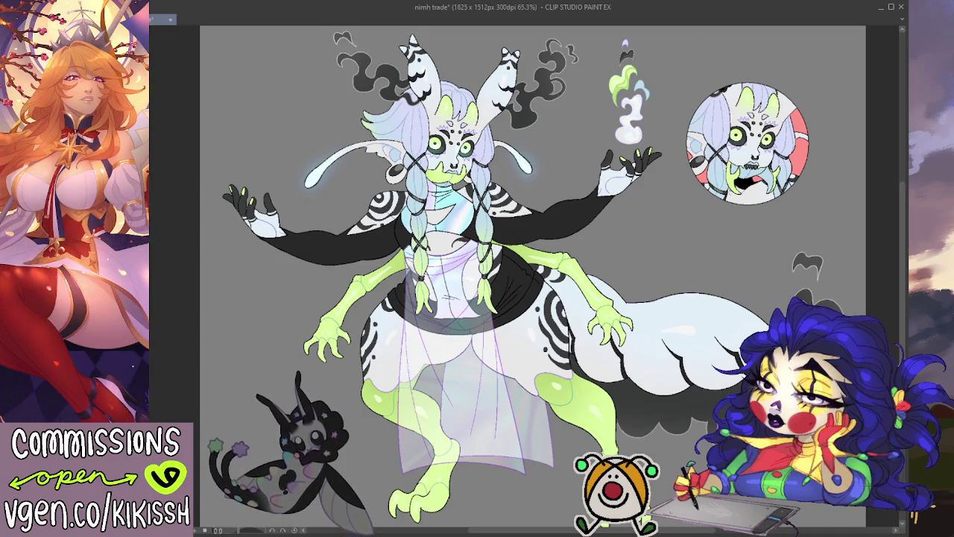
key(alt+Delete)
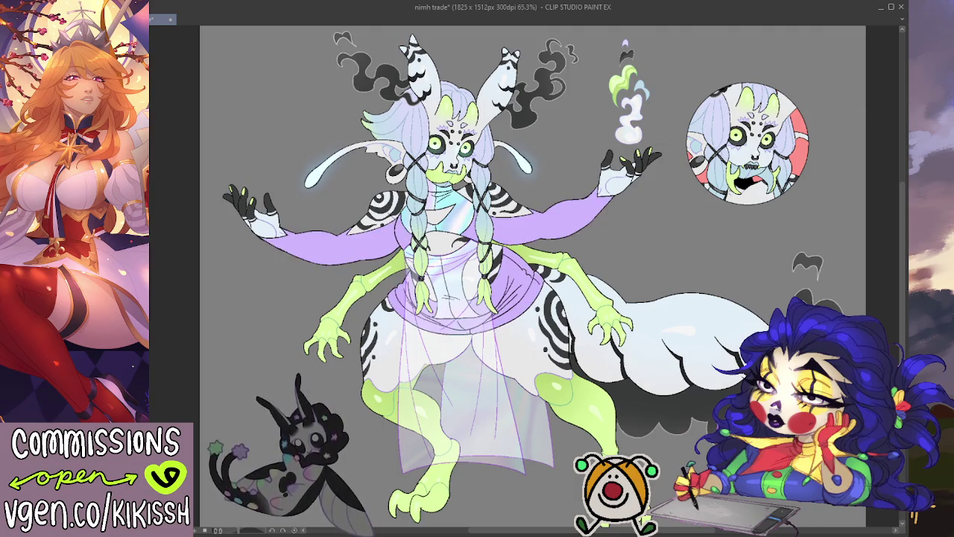
key(alt+Delete)
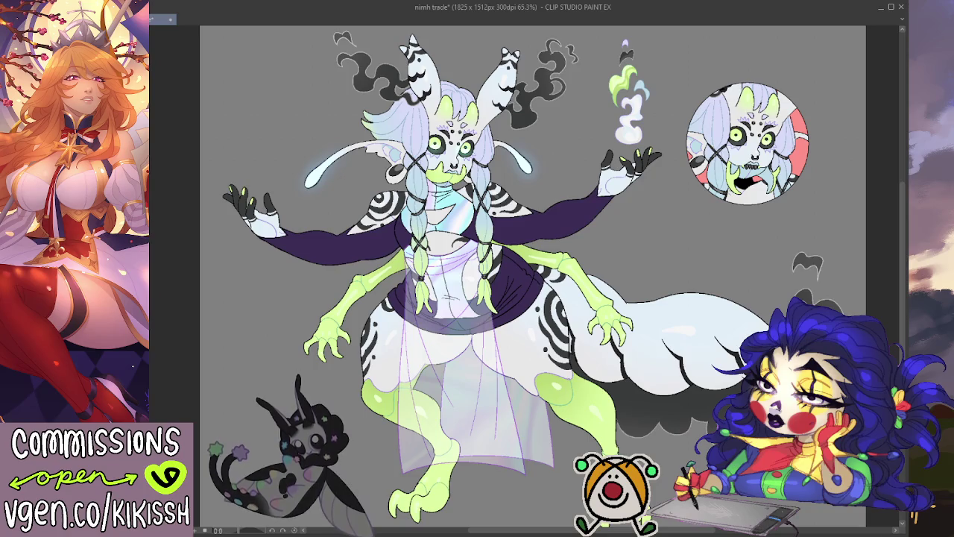
key(alt+Delete)
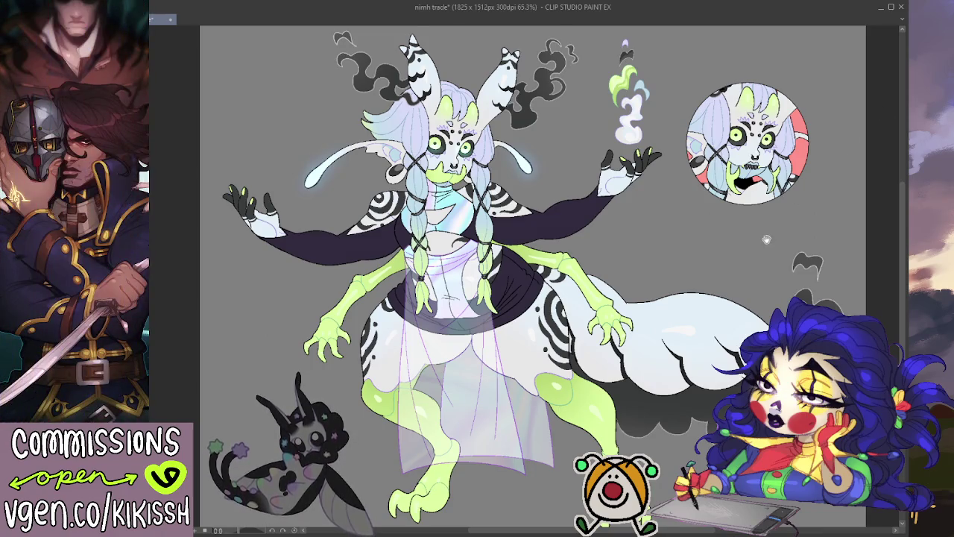
scroll(532, 276, down, 1)
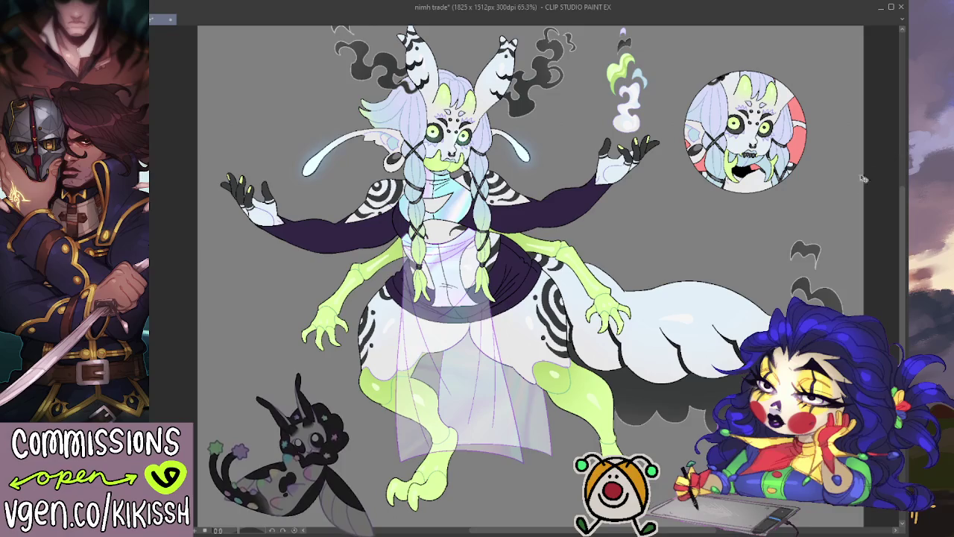
drag(800, 226, 813, 226)
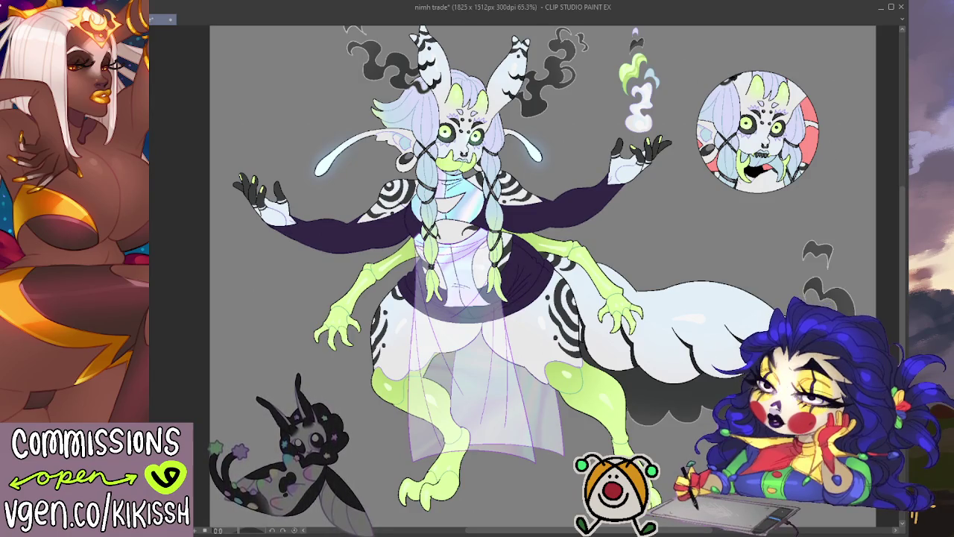
scroll(435, 205, up, 3)
- Auto-select the sleeve and skirt gaps and fill them solid dark purple
scroll(435, 205, up, 2)
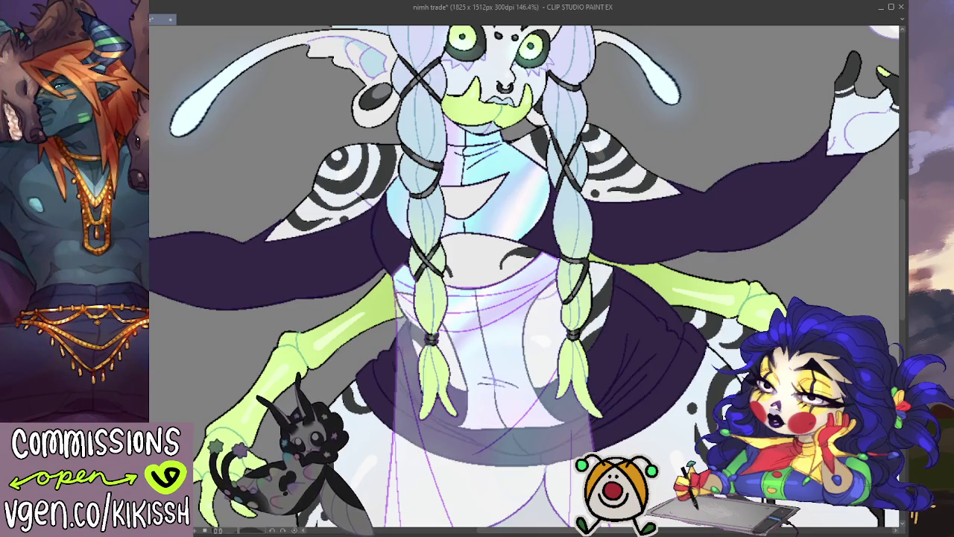
key(ctrl+z)
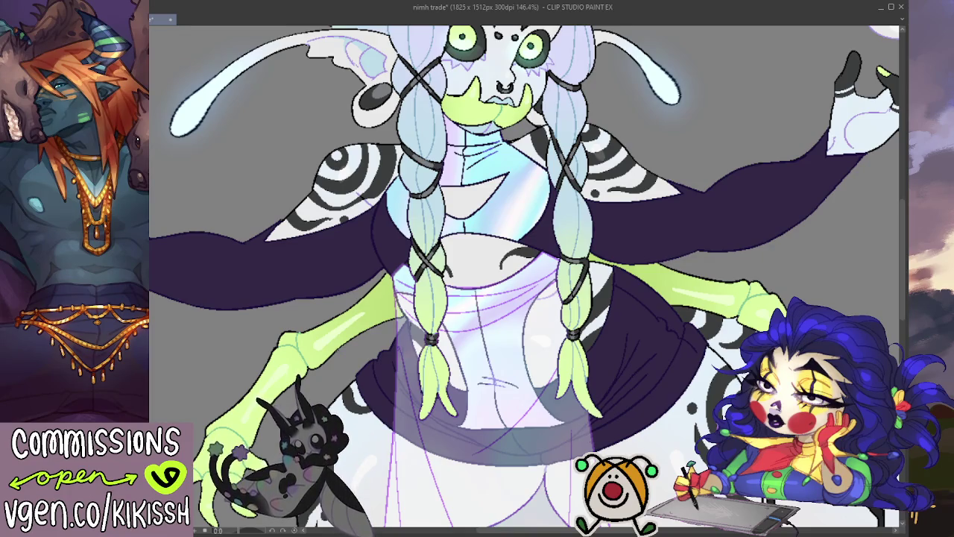
key(ctrl+z)
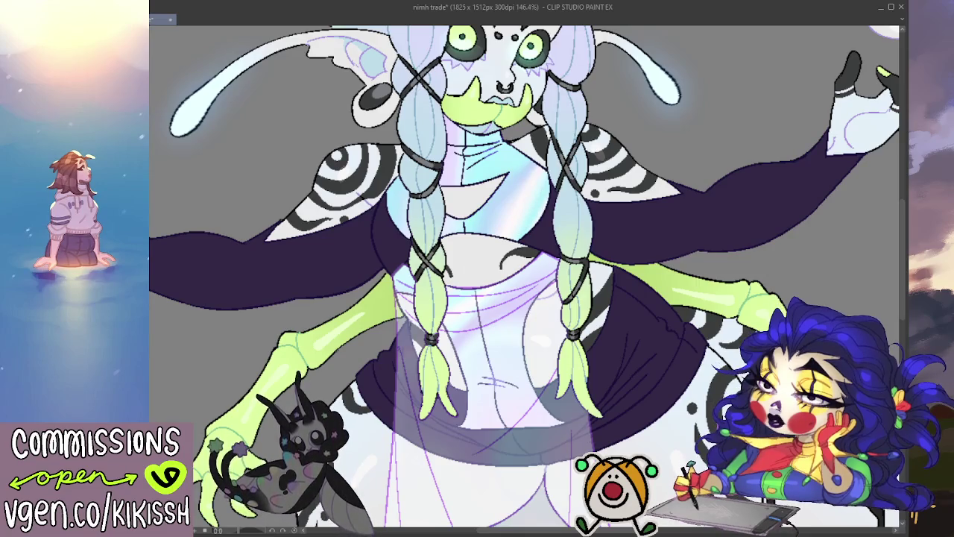
click(417, 224)
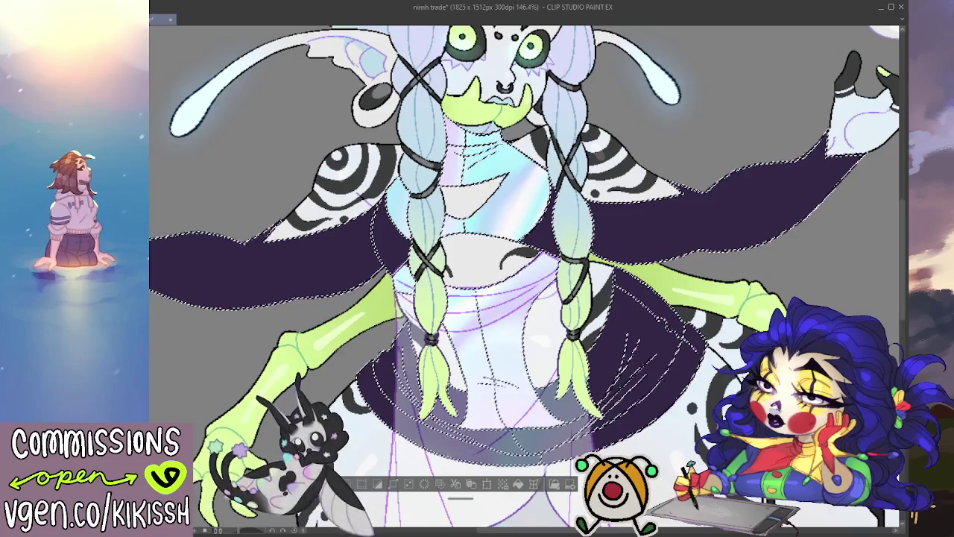
click(477, 388)
key(ctrl+d)
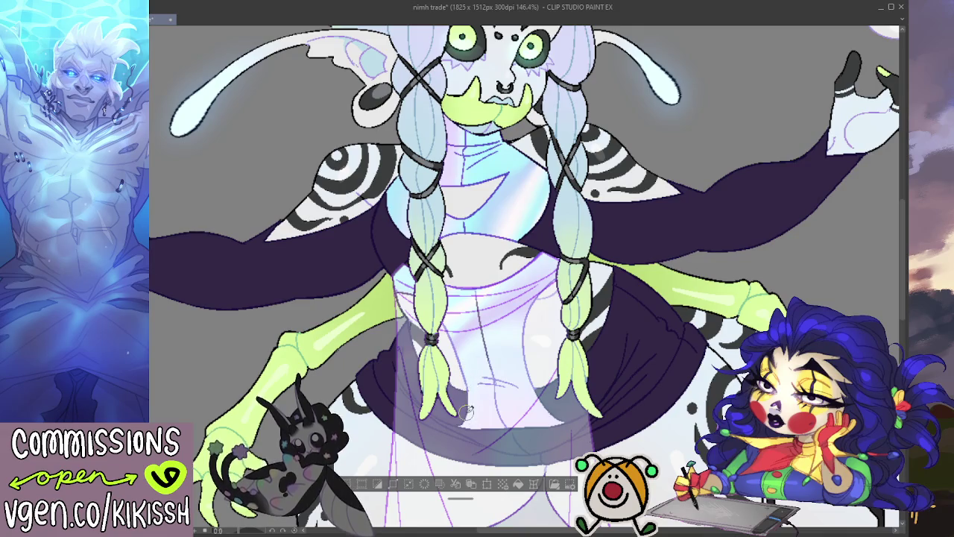
scroll(466, 412, down, 5)
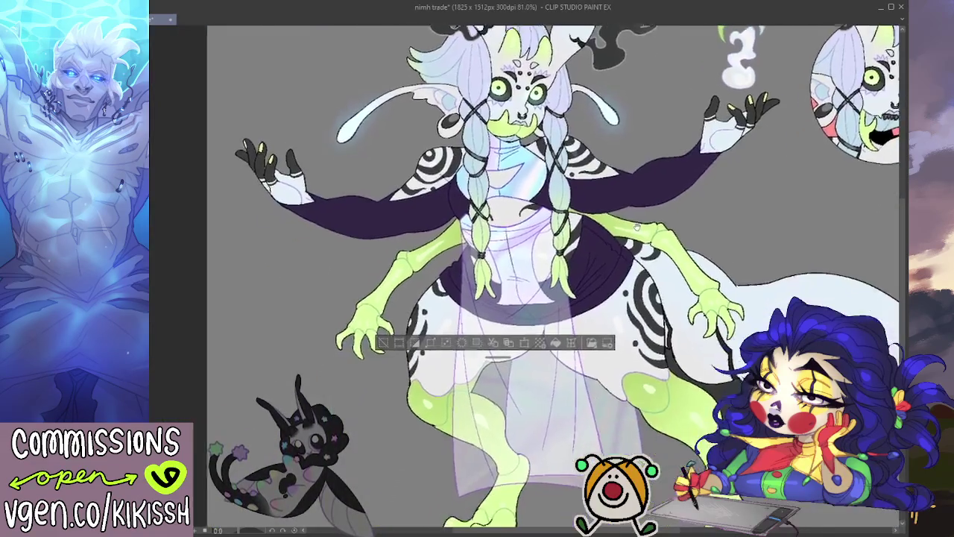
drag(573, 206, 632, 240)
scroll(632, 240, down, 1)
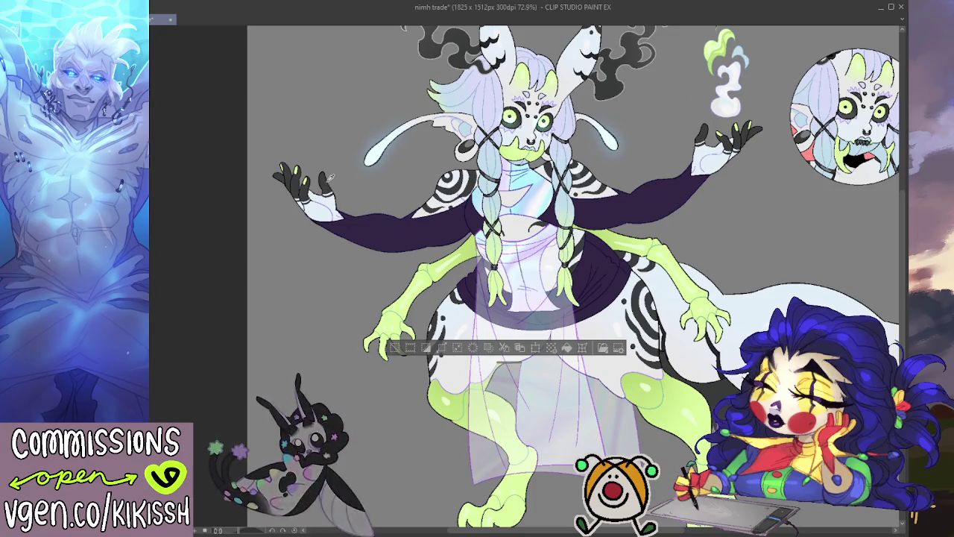
- Enlarge the airbrush and deselect to shade sleeves and skirt toward black
key(bracketright)
key(bracketright)
key(bracketright)
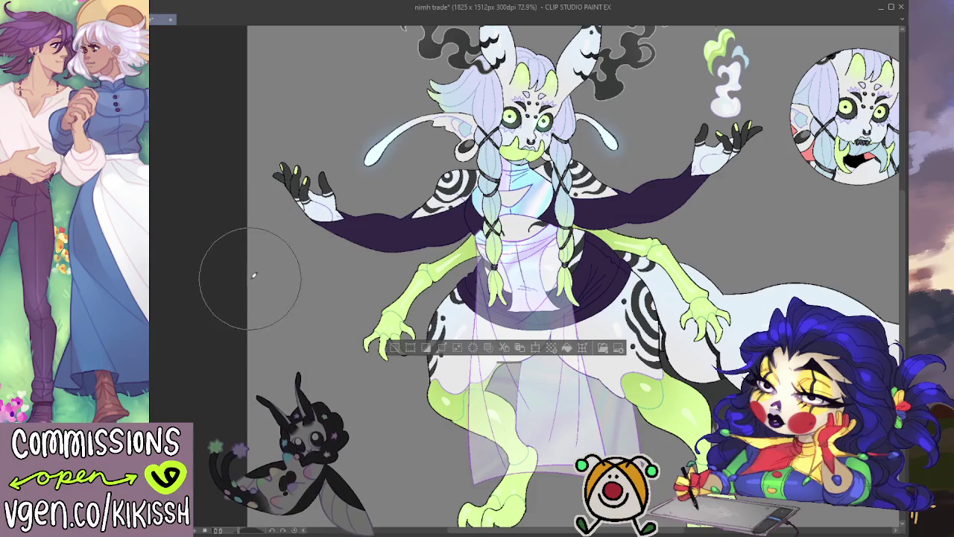
key(ctrl+d)
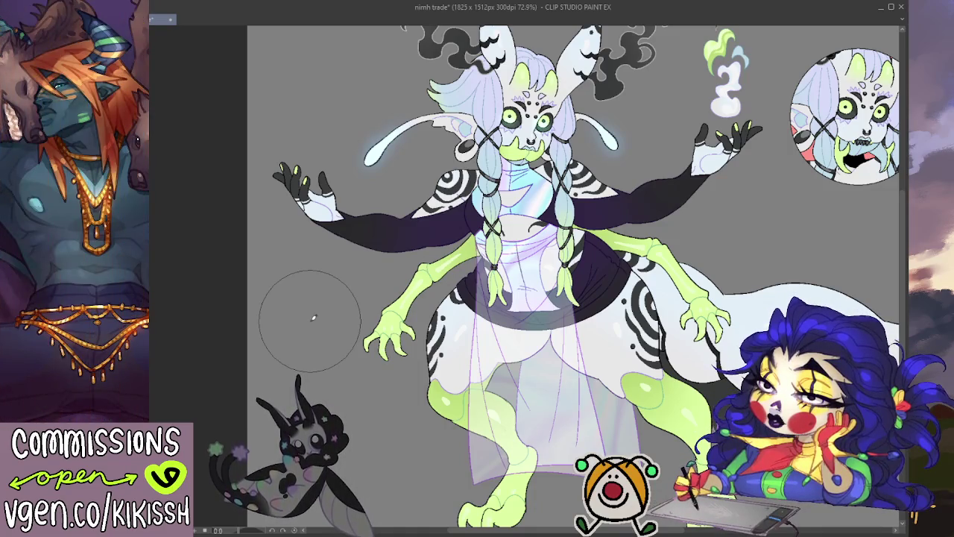
drag(549, 318, 530, 367)
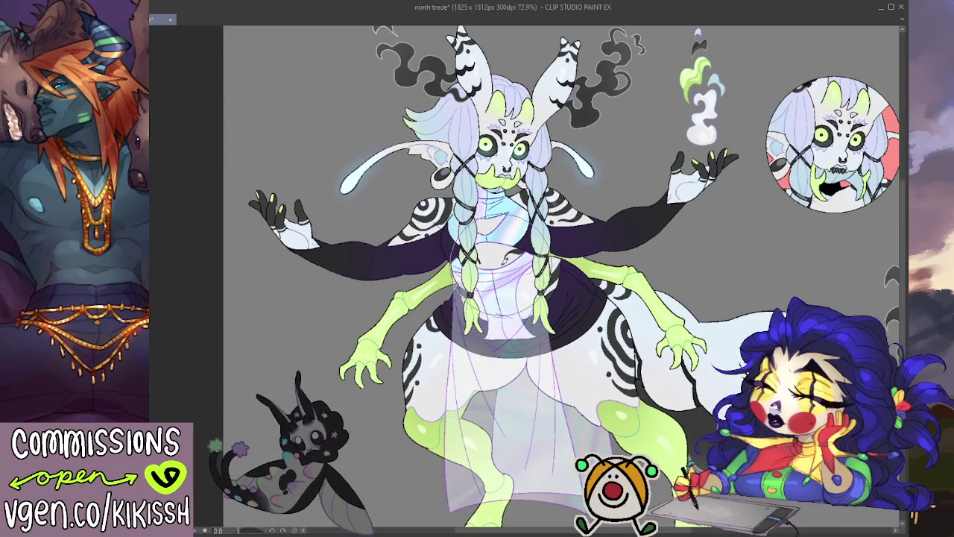
scroll(484, 290, up, 1)
scroll(481, 287, up, 1)
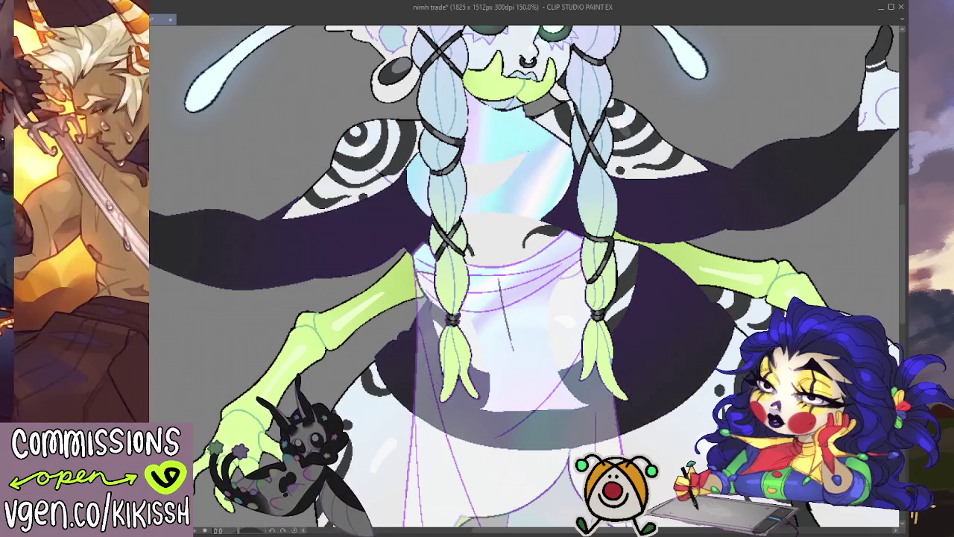
key(ctrl+shift+i)
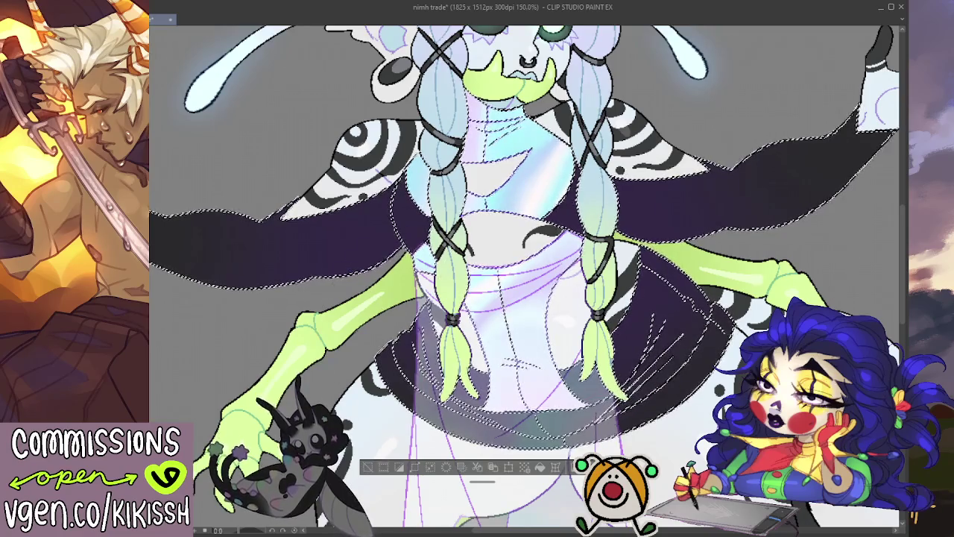
key(ctrl+d)
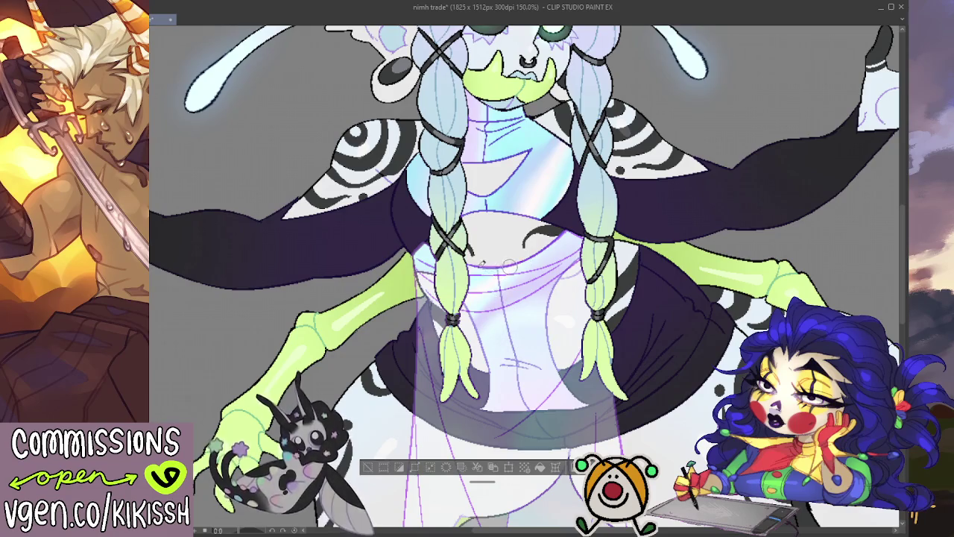
key(ctrl+minus)
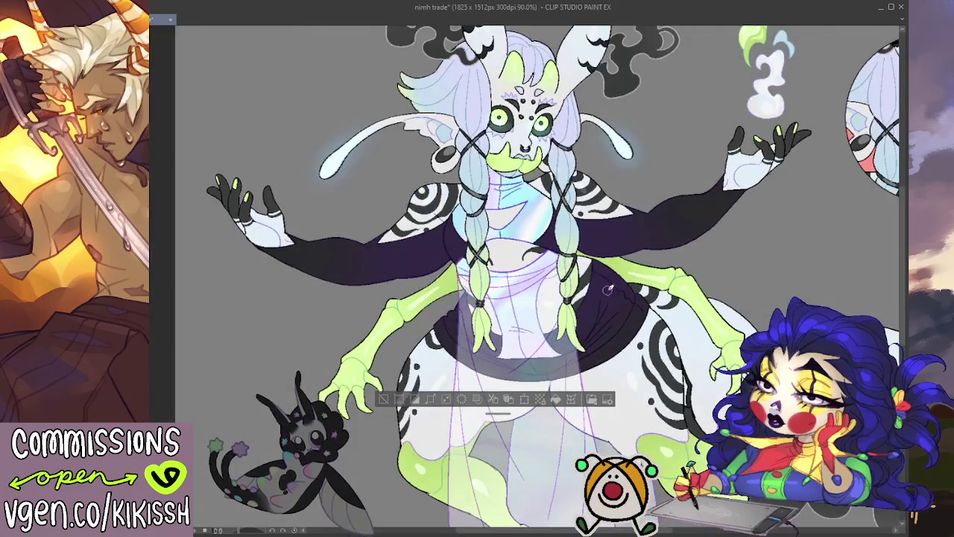
key(ctrl+minus)
- Zoom in on the torso, braids and sheer skirt, undoing the last sleeve tint change
mouse_move(710, 337)
mouse_down()
mouse_move(652, 309)
mouse_move(654, 320)
mouse_up()
scroll(658, 297, up, 1)
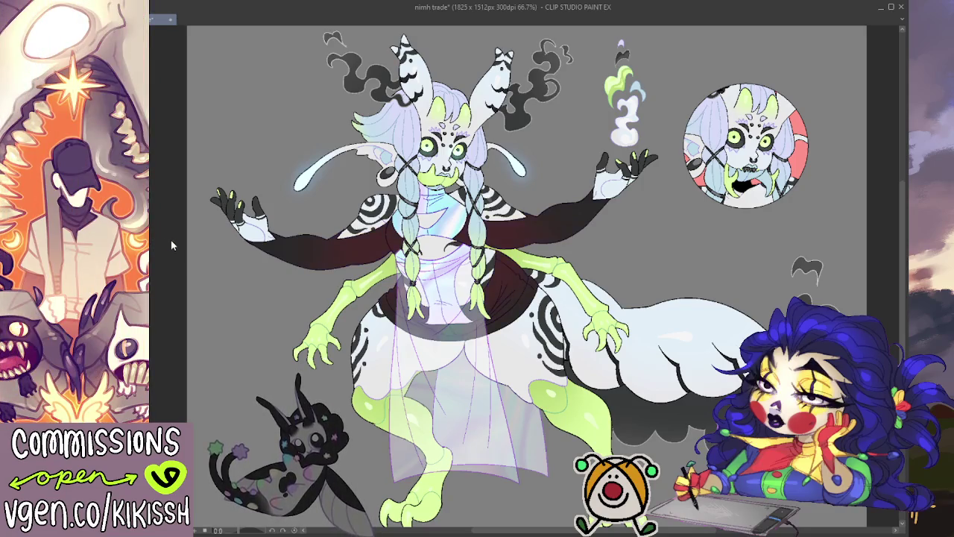
key(ctrl+z)
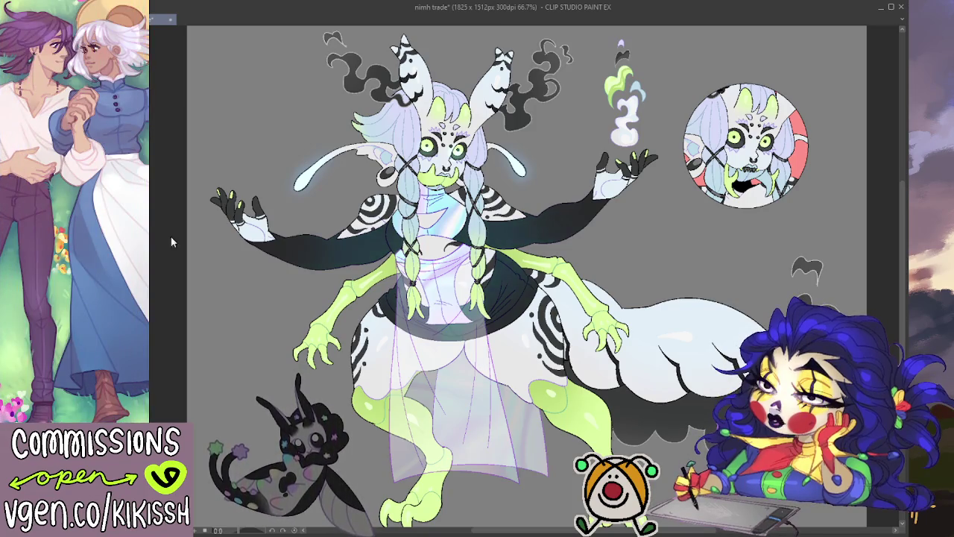
scroll(724, 317, down, 1)
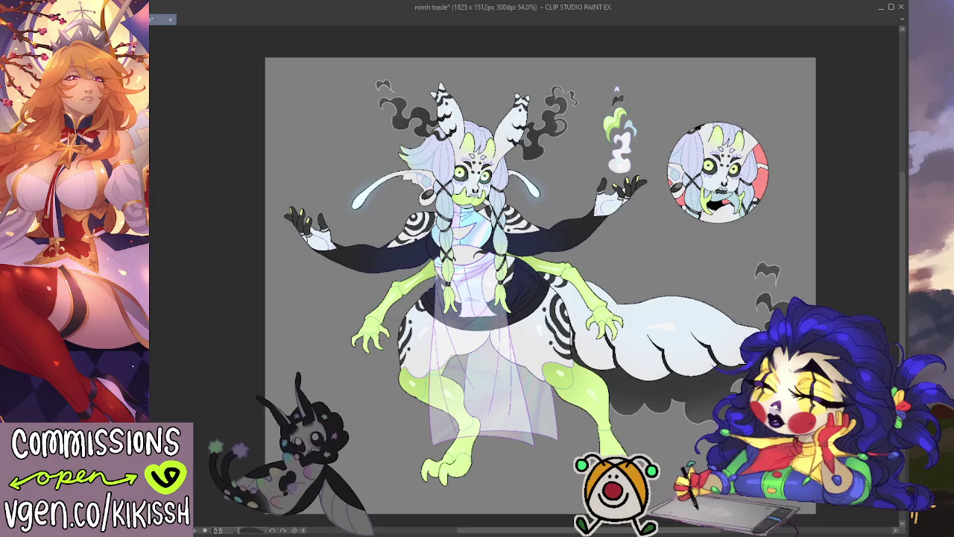
scroll(323, 231, up, 1)
scroll(336, 235, up, 1)
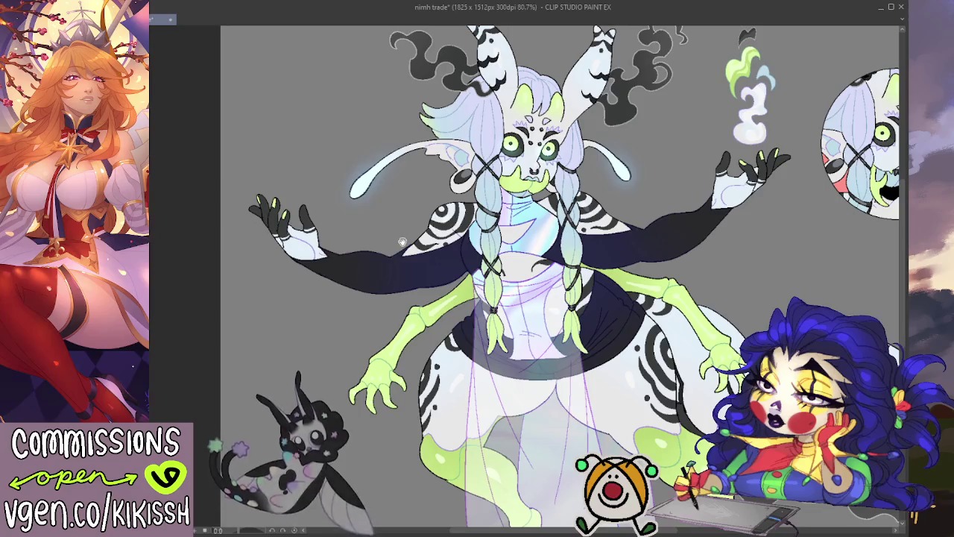
scroll(607, 290, down, 1)
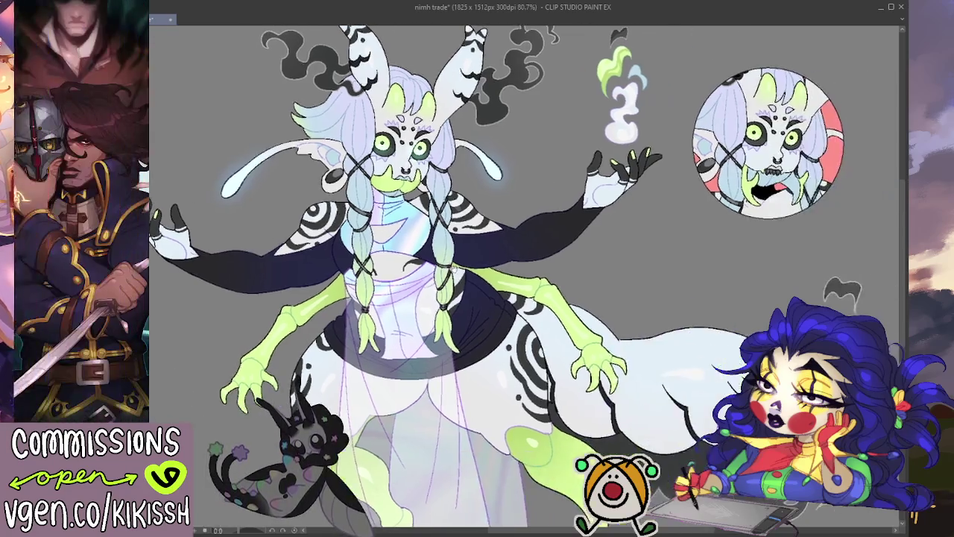
scroll(607, 289, down, 1)
scroll(512, 262, up, 1)
scroll(446, 251, up, 2)
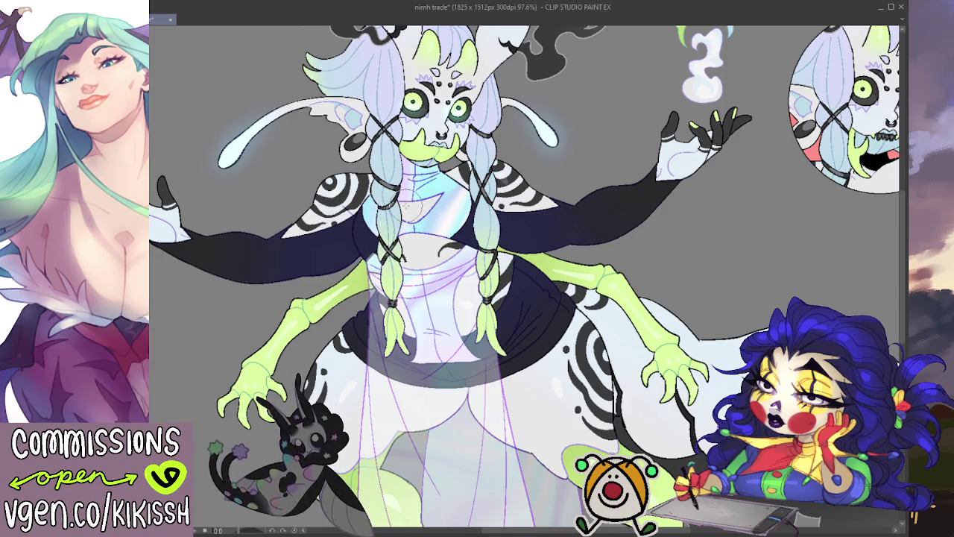
scroll(409, 206, up, 2)
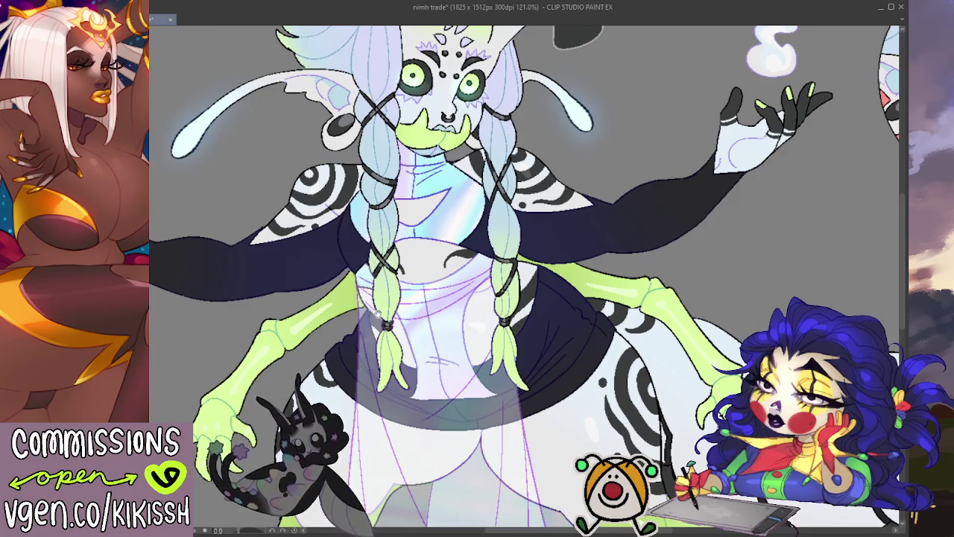
- Select the layer contents and zoom out to 66.7% showing the whole sheet and portrait circle
scroll(359, 262, down, 2)
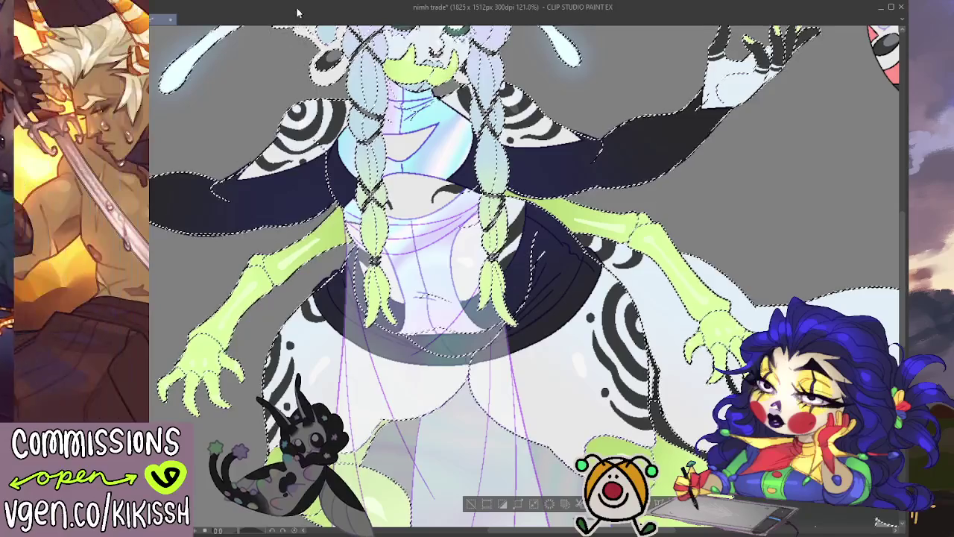
key(ctrl+a)
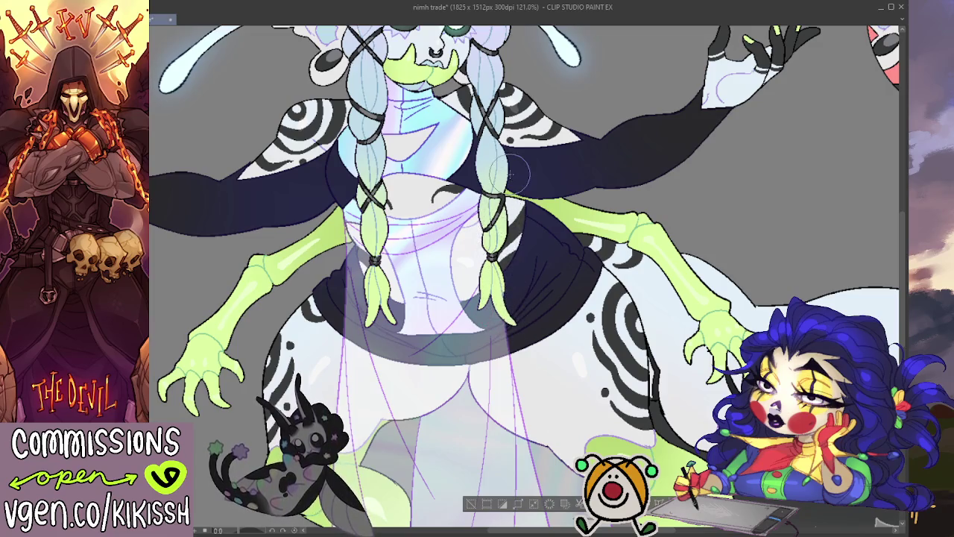
scroll(510, 173, down, 2)
scroll(510, 173, down, 2)
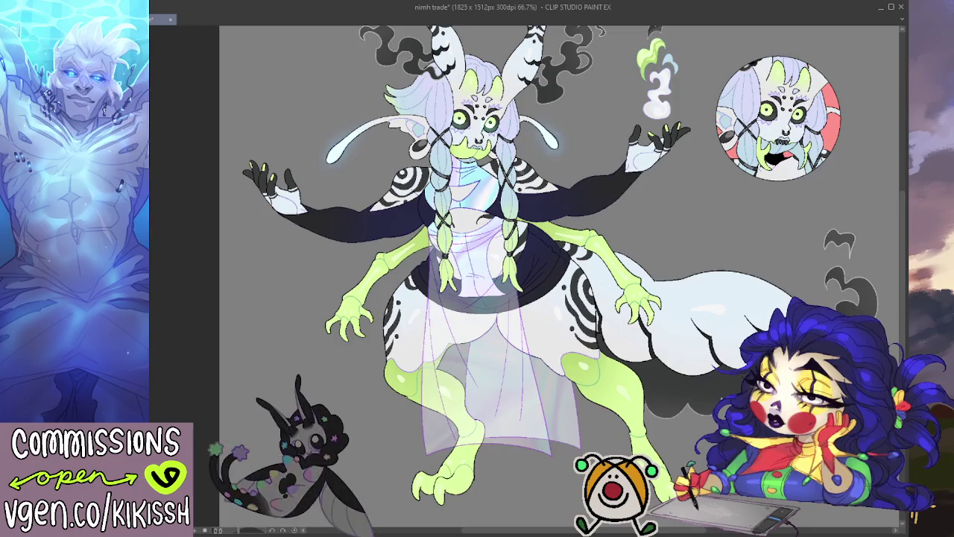
- Paste the holographic gradient texture and move it over the character
drag(634, 155, 624, 169)
key(ctrl+z)
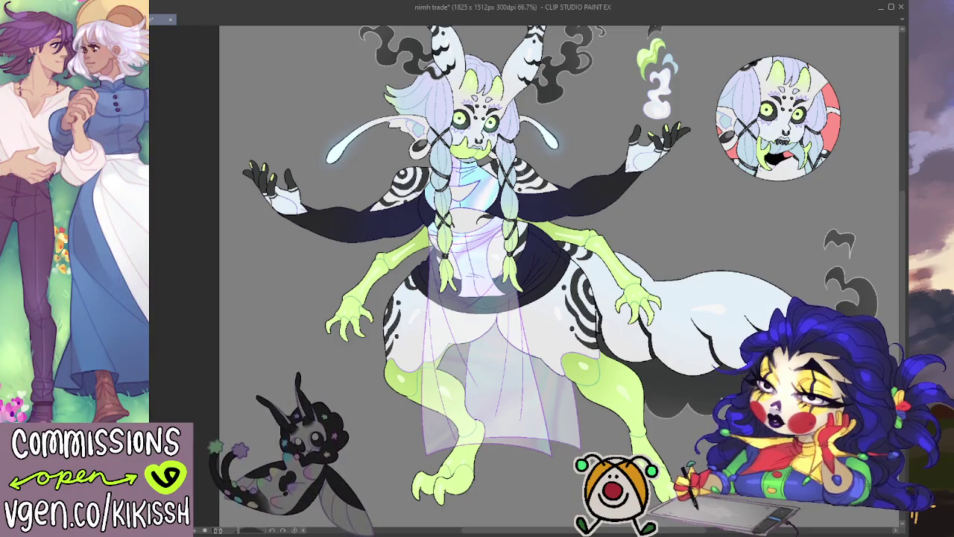
key(ctrl+shift+l)
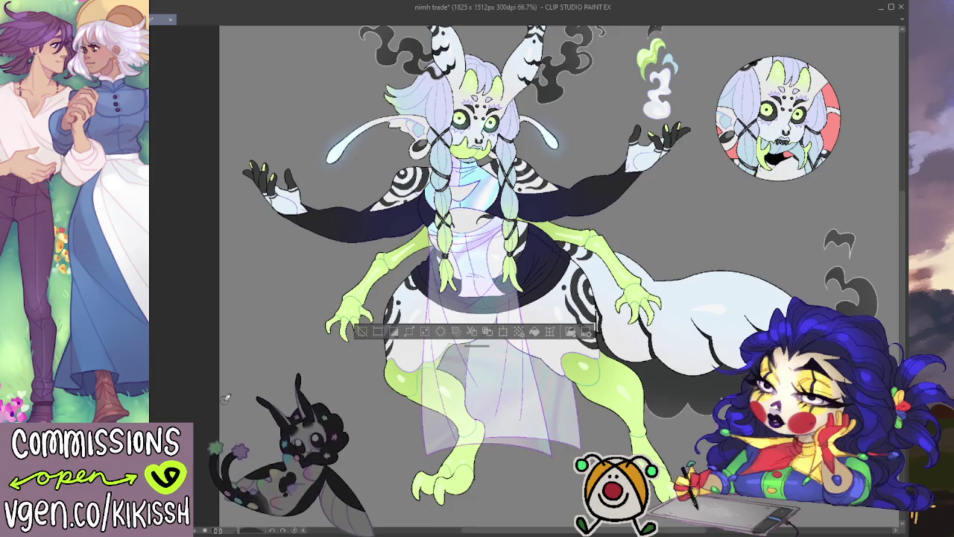
key(ctrl+v)
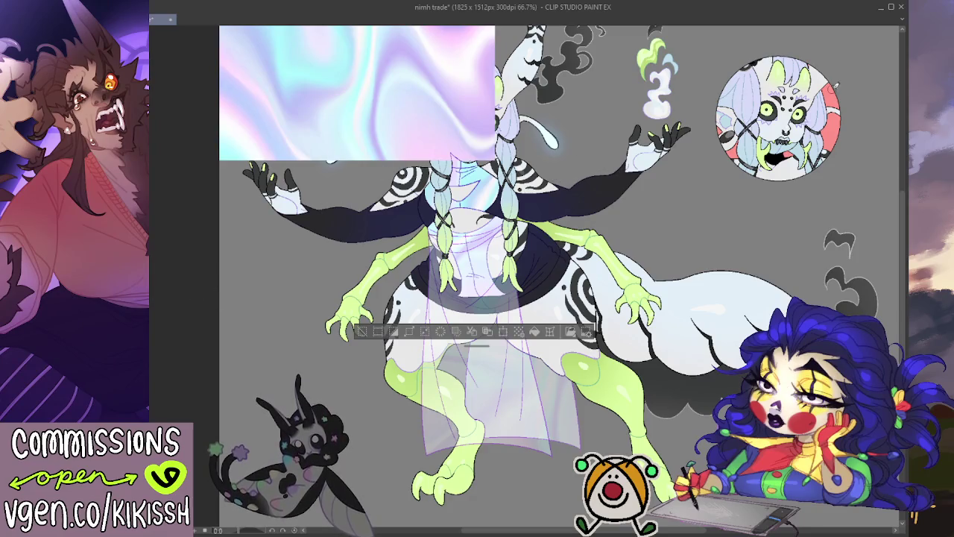
drag(449, 76, 467, 196)
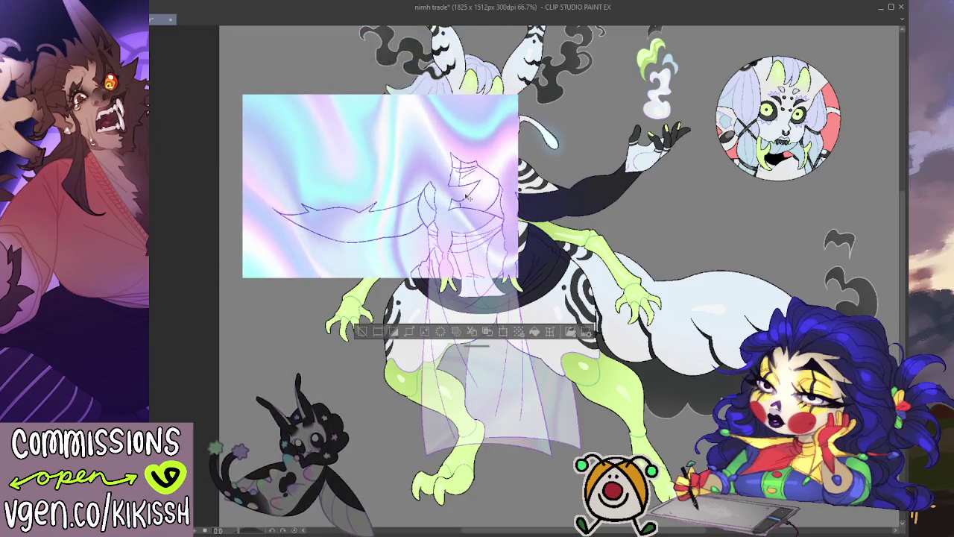
- Scale the holographic texture to stretch across both wings and the torso
key(ctrl+t)
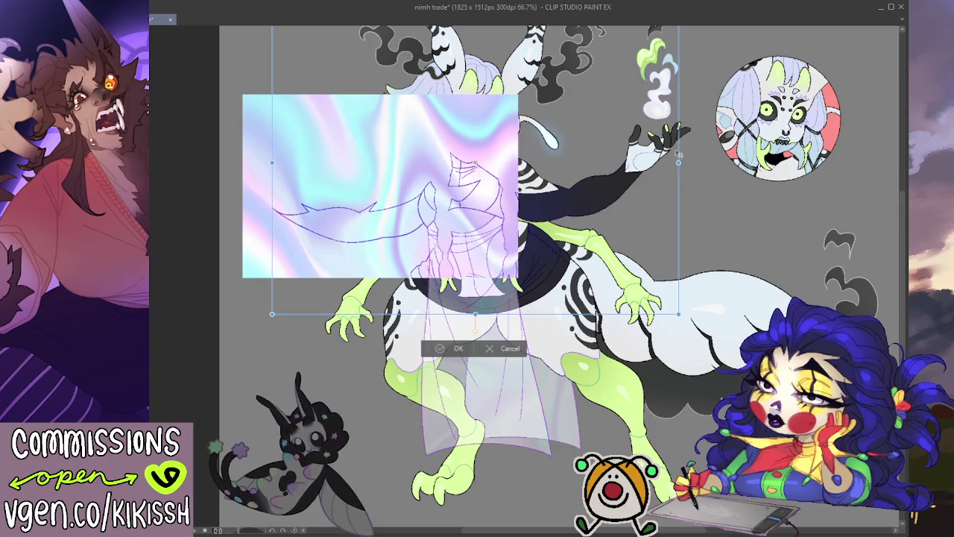
drag(680, 162, 707, 162)
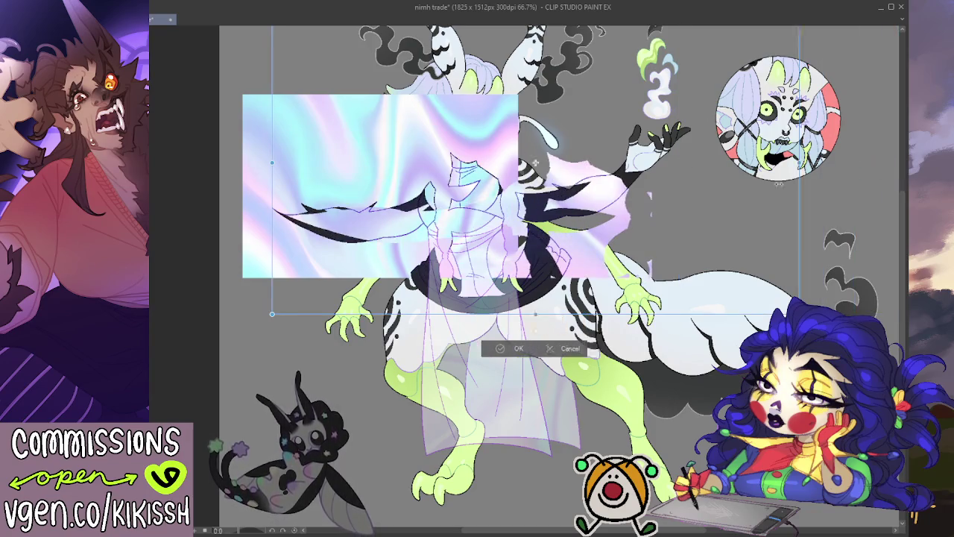
key(ctrl+z)
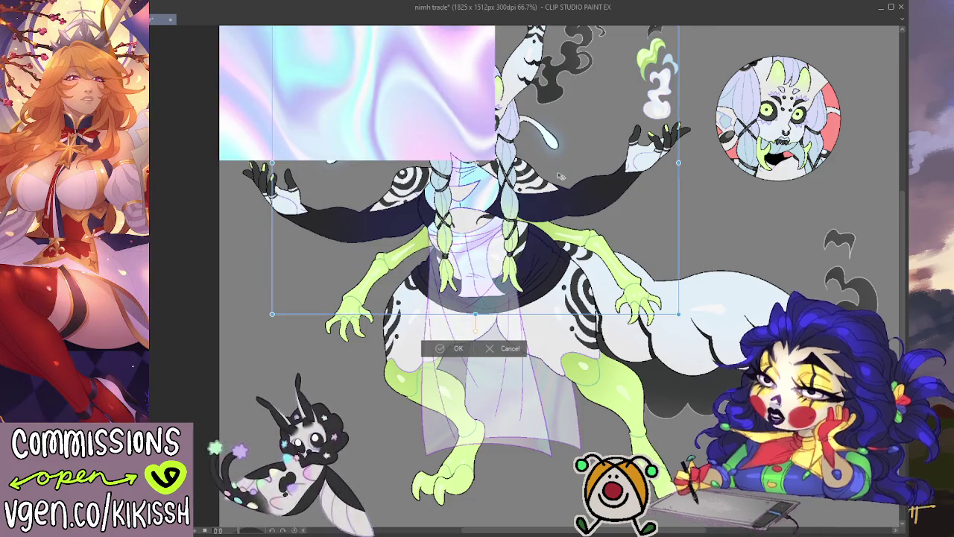
key(Escape)
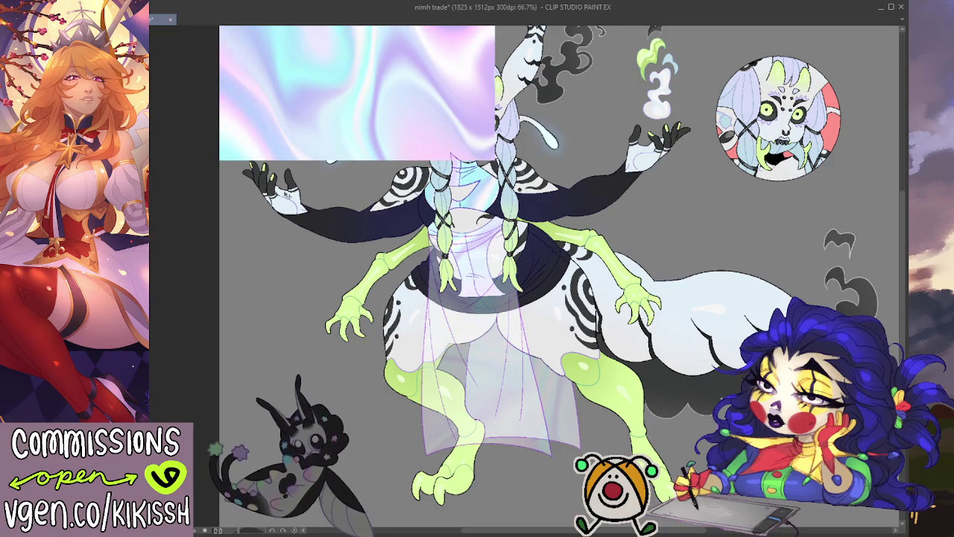
key(ctrl+t)
drag(409, 215, 394, 202)
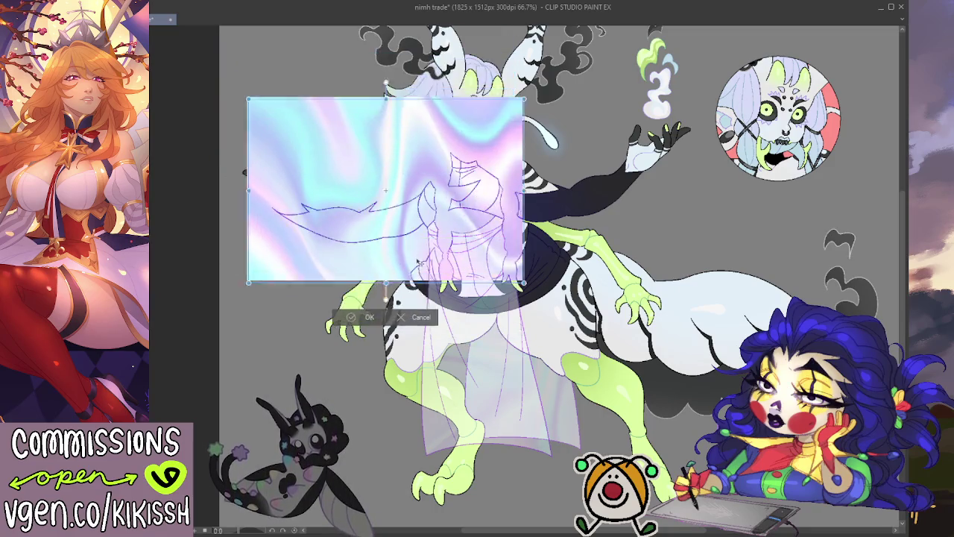
drag(536, 202, 692, 192)
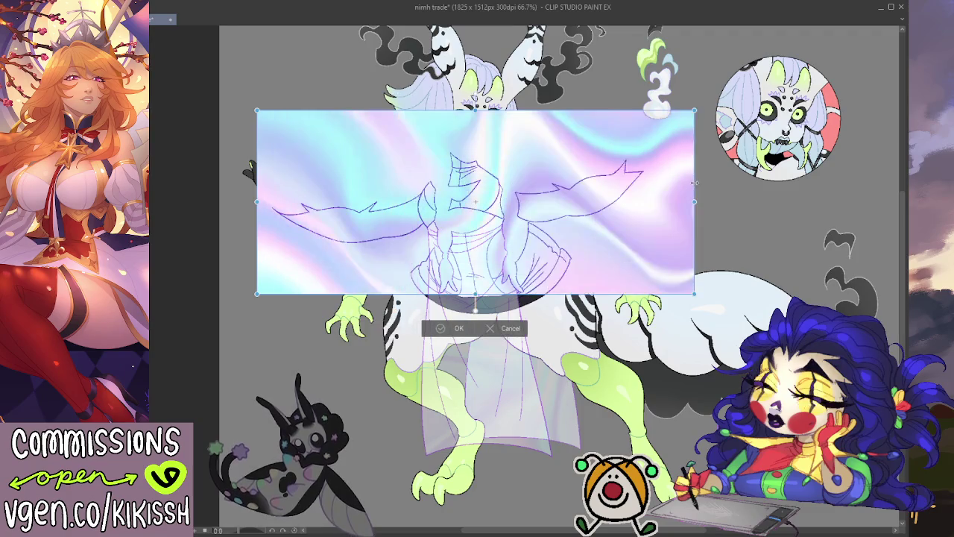
drag(558, 270, 563, 281)
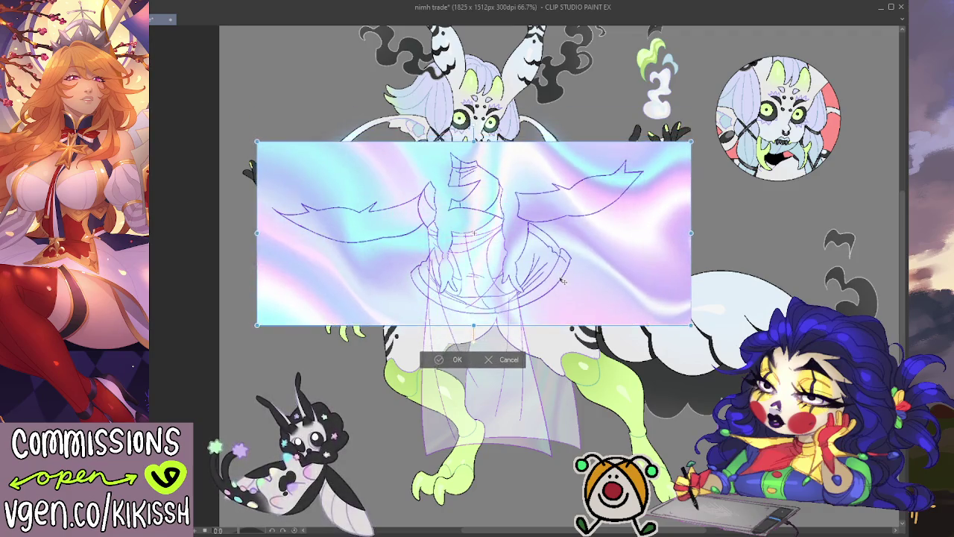
click(455, 359)
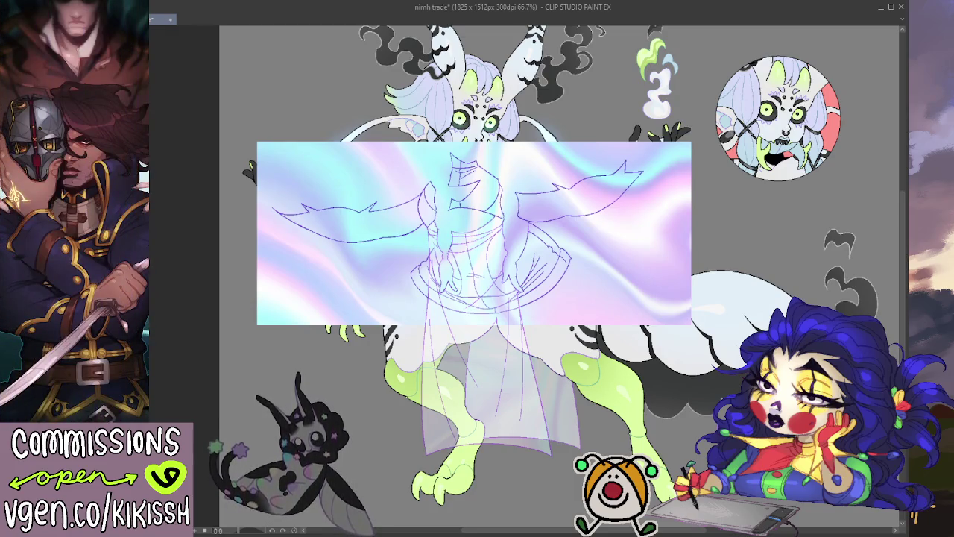
- Hide the holographic texture with a filled mask and clear the selection
key(ctrl+v)
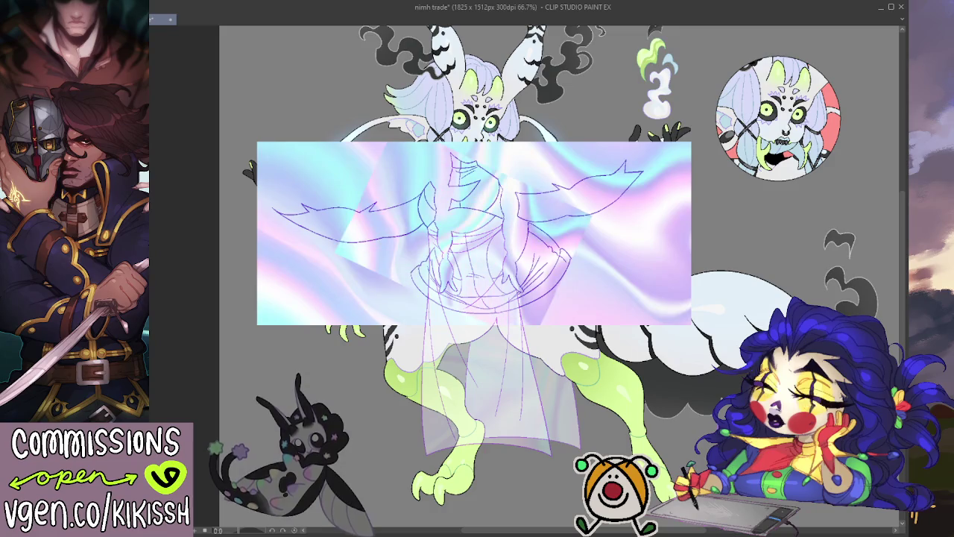
key(ctrl+z)
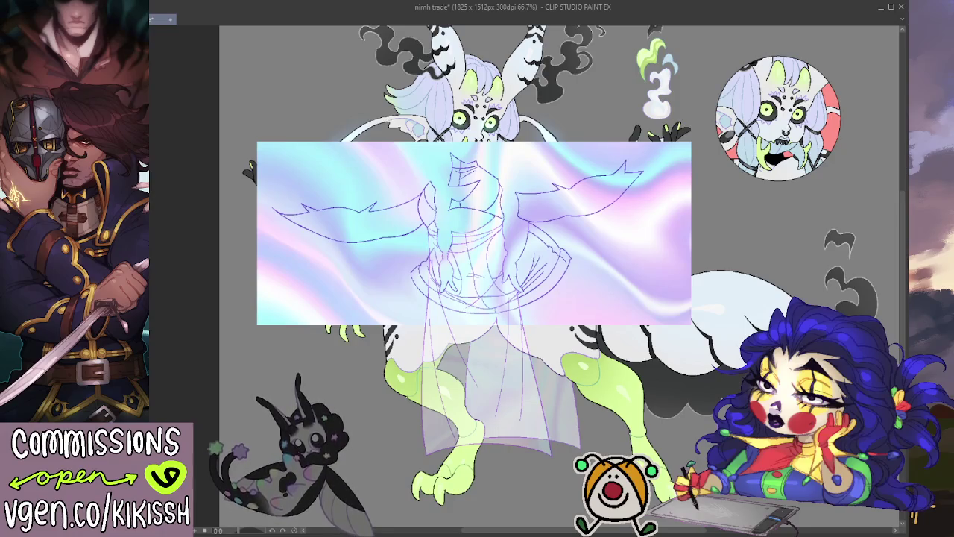
key(ctrl+shift+a)
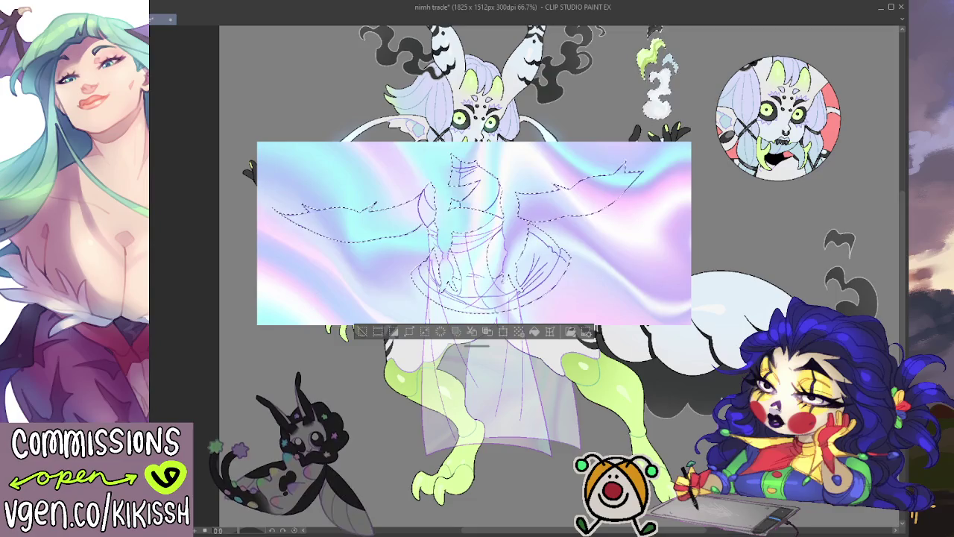
key(ctrl+z)
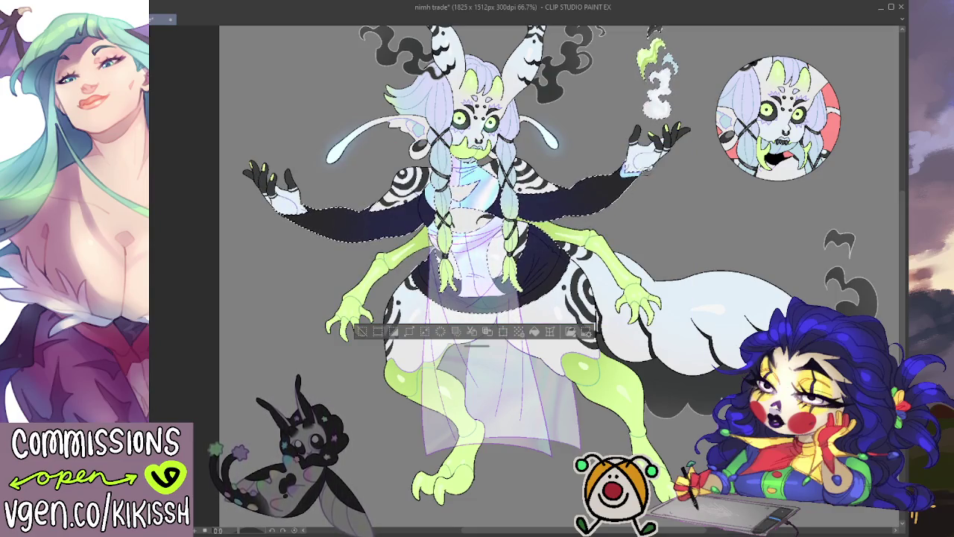
key(ctrl+d)
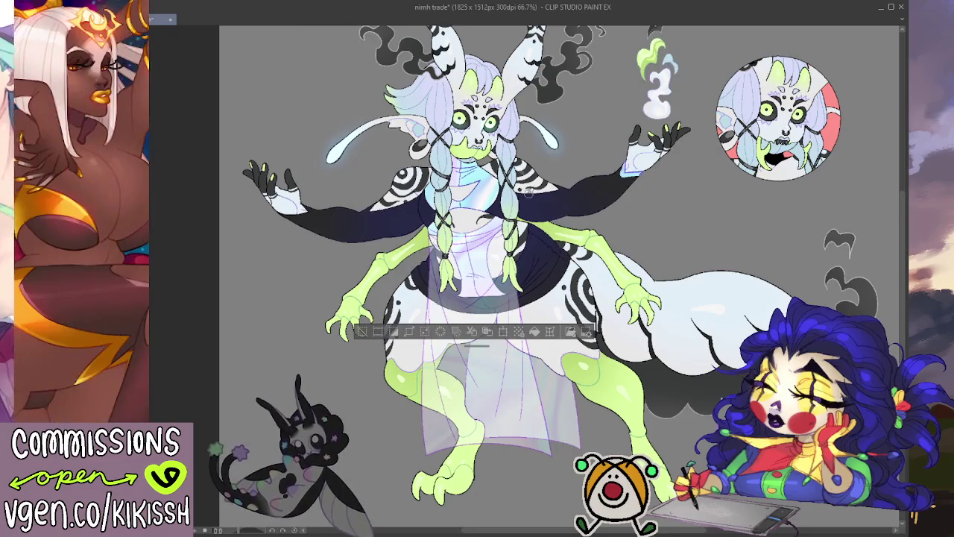
- Brush holographic sheen onto the sleeve and wrist cuff edges, then deselect
drag(281, 212, 300, 215)
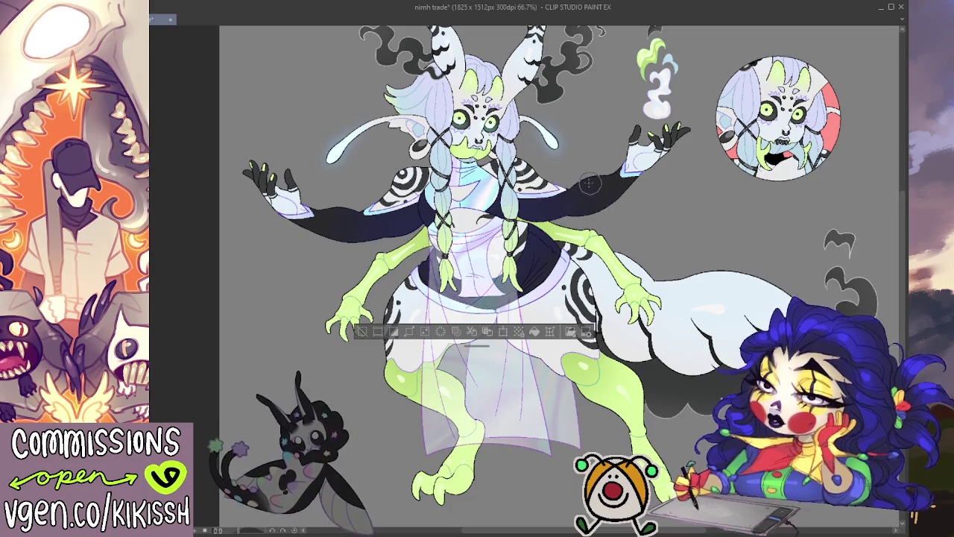
key(ctrl+d)
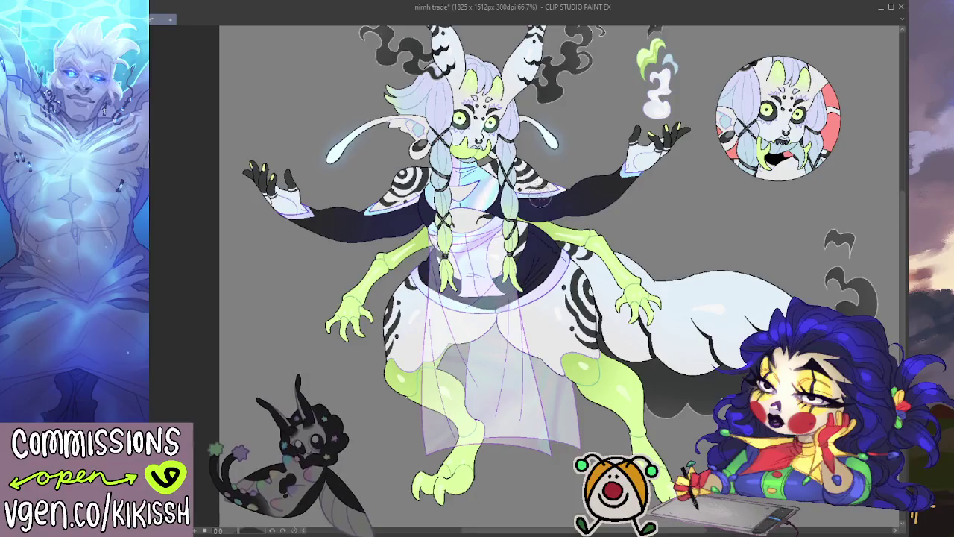
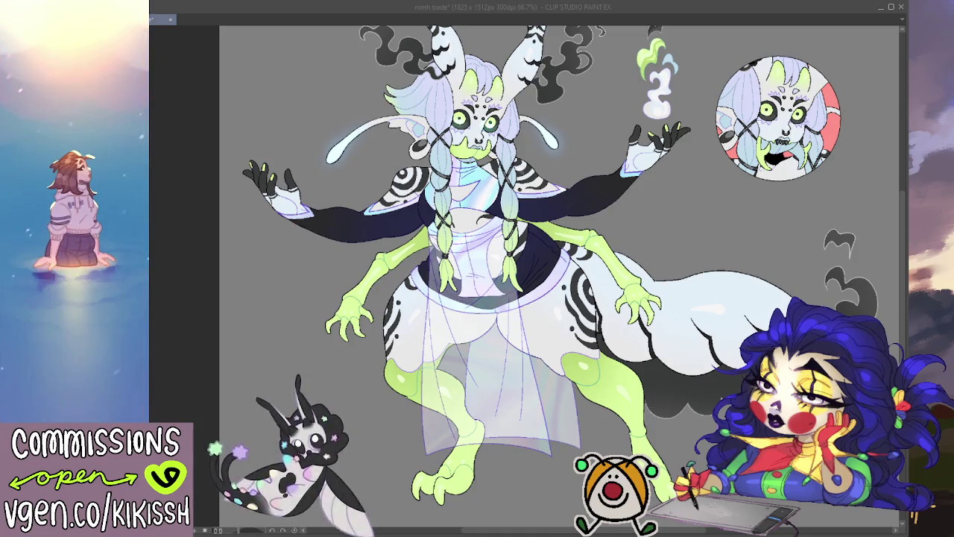
- Zoom out to the whole character and toggle the outfit layer off and on to compare
scroll(678, 331, down, 1)
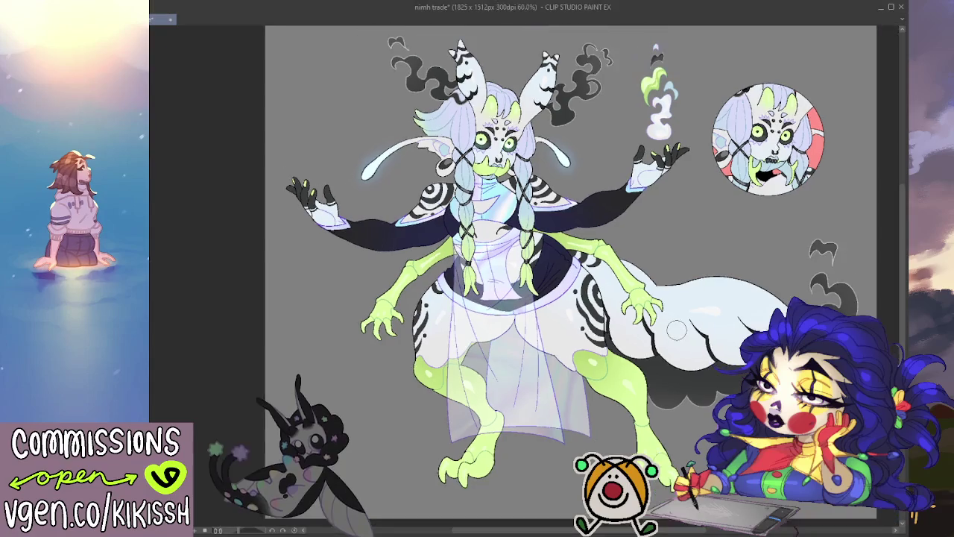
scroll(548, 318, up, 3)
scroll(548, 319, up, 3)
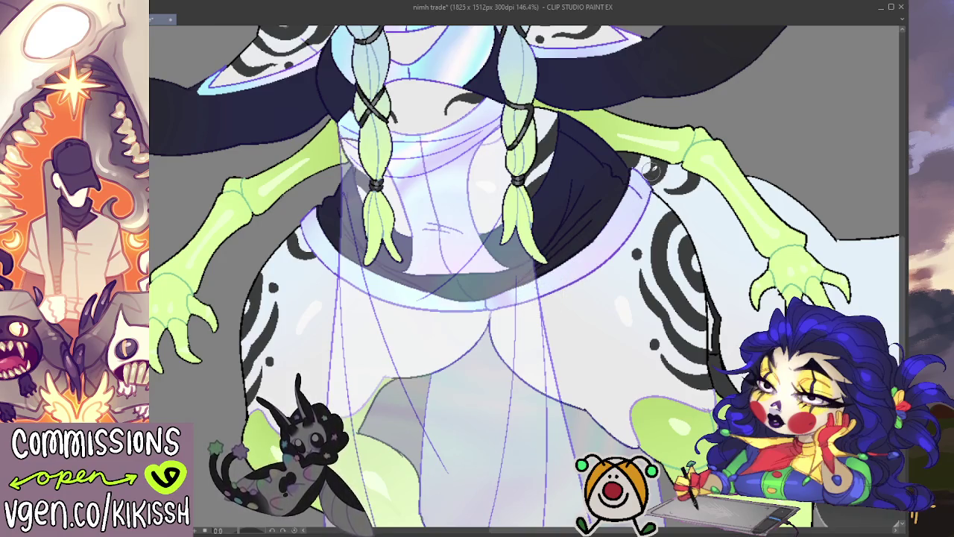
key(ctrl+minus)
key(ctrl+minus)
key(ctrl+minus)
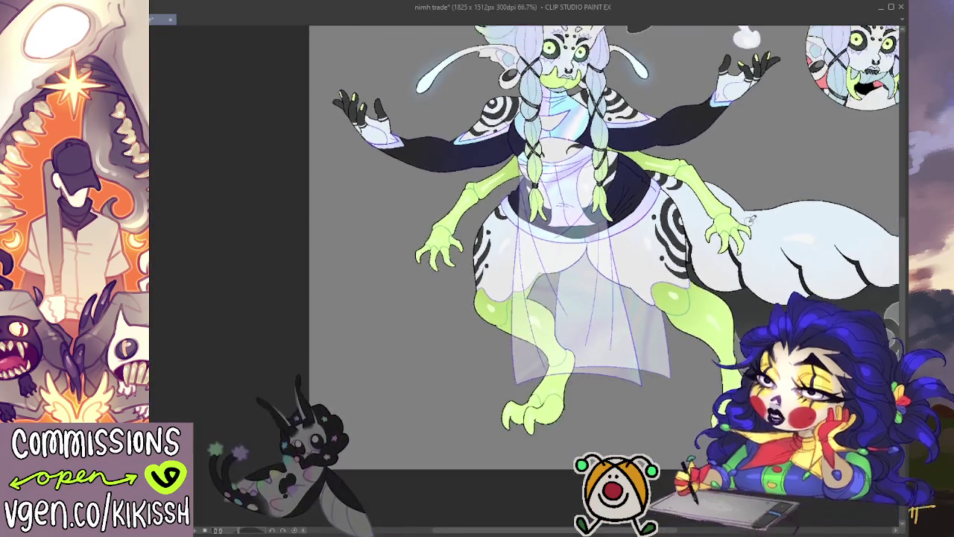
drag(699, 315, 641, 314)
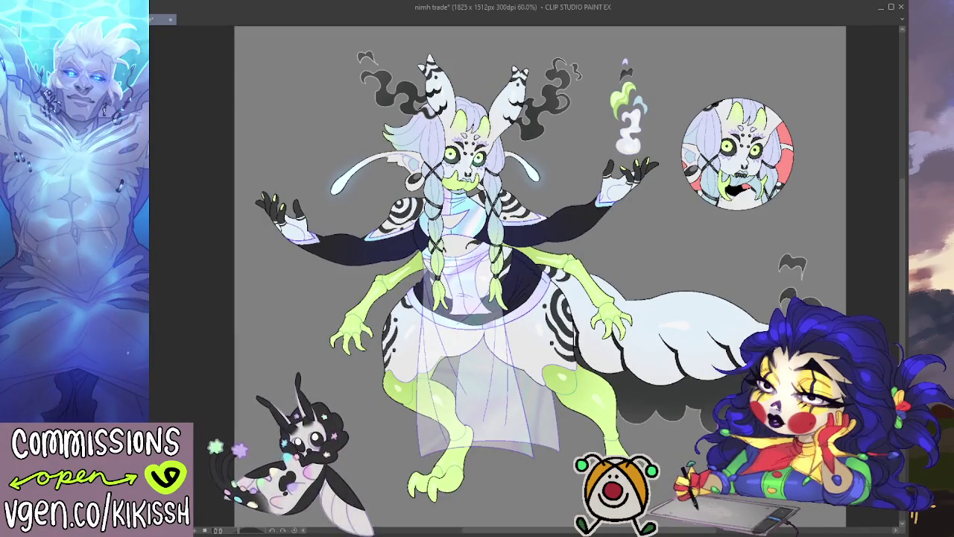
key(ctrl+y)
key(ctrl+z)
key(ctrl+y)
key(ctrl+z)
key(ctrl+y)
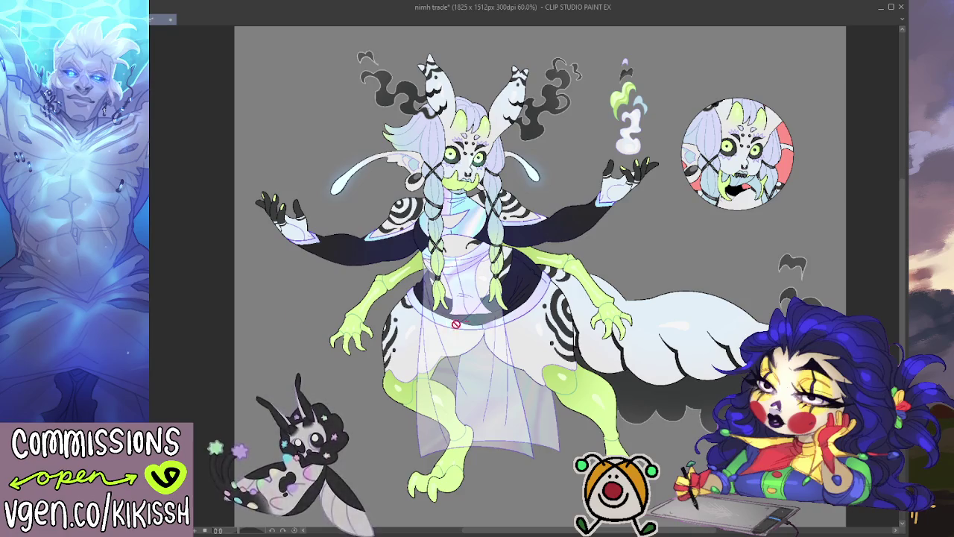
- Paint navy shading over the grey waistband gap, enlarging the brush as you go
scroll(447, 323, up, 3)
scroll(412, 288, up, 3)
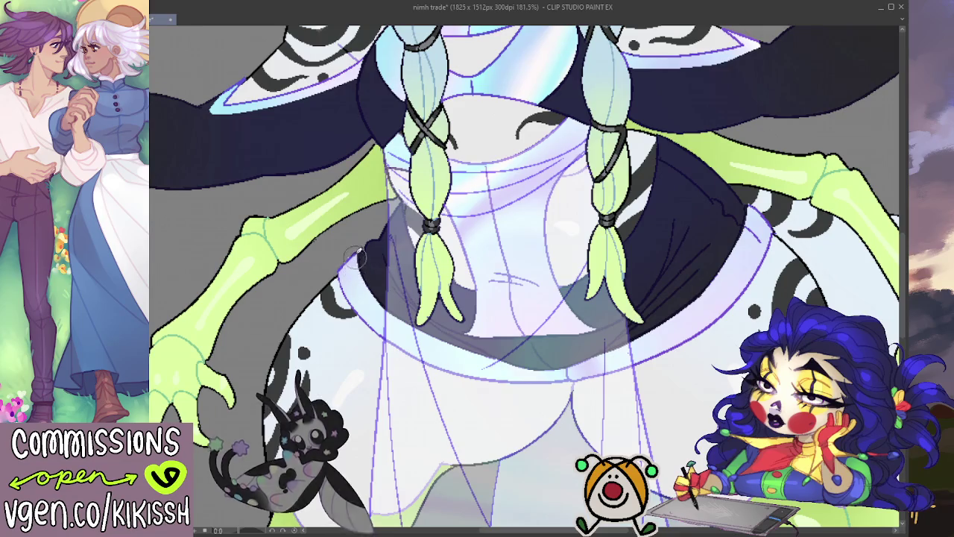
drag(355, 263, 400, 312)
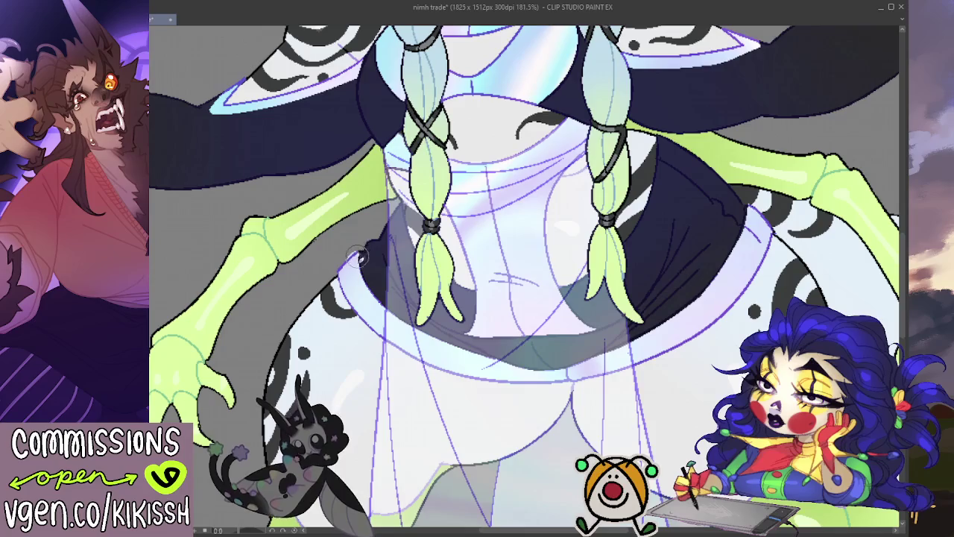
key(bracketright)
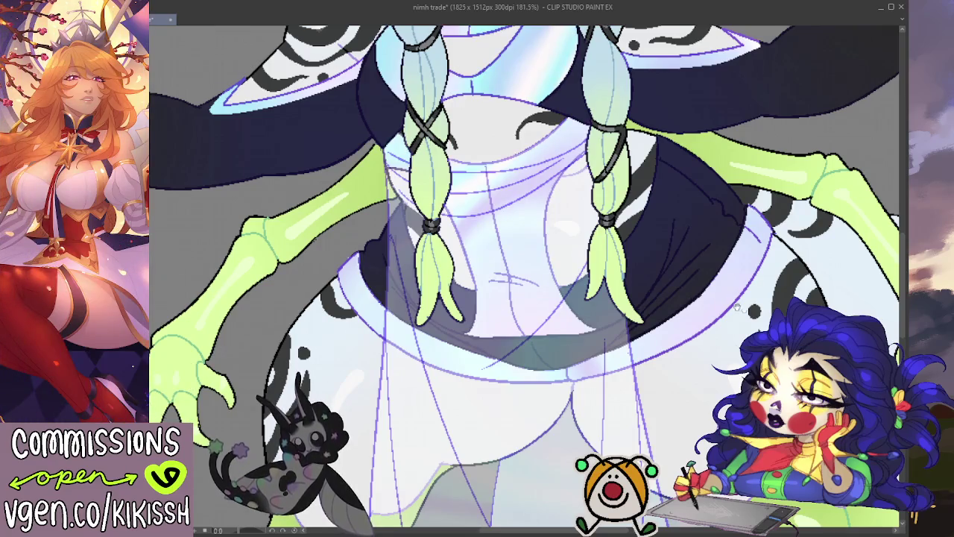
drag(722, 304, 693, 331)
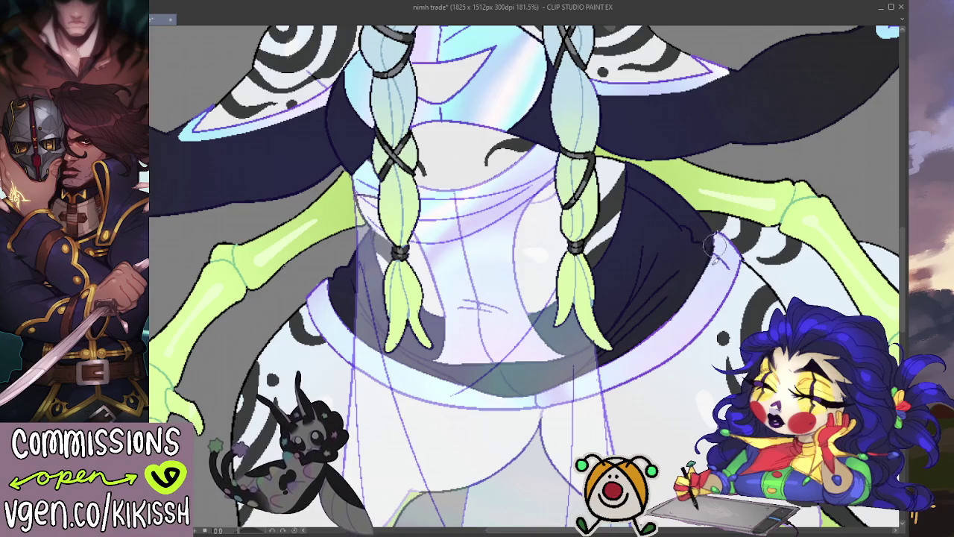
key(bracketright)
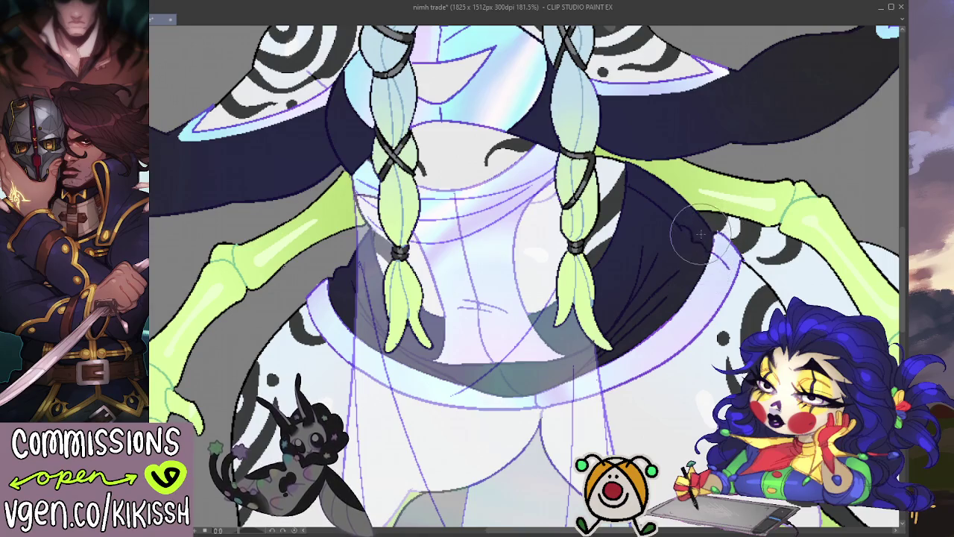
scroll(700, 268, down, 2)
- Zoom out to the full sheet and turn the circular inset's red background pale blue-white
scroll(608, 183, down, 3)
scroll(611, 181, down, 1)
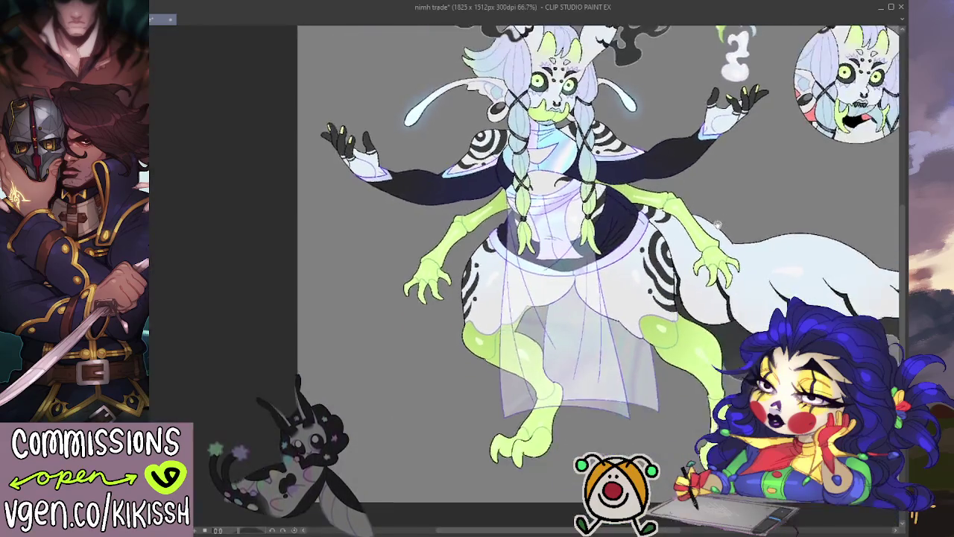
scroll(626, 223, down, 2)
scroll(635, 262, down, 1)
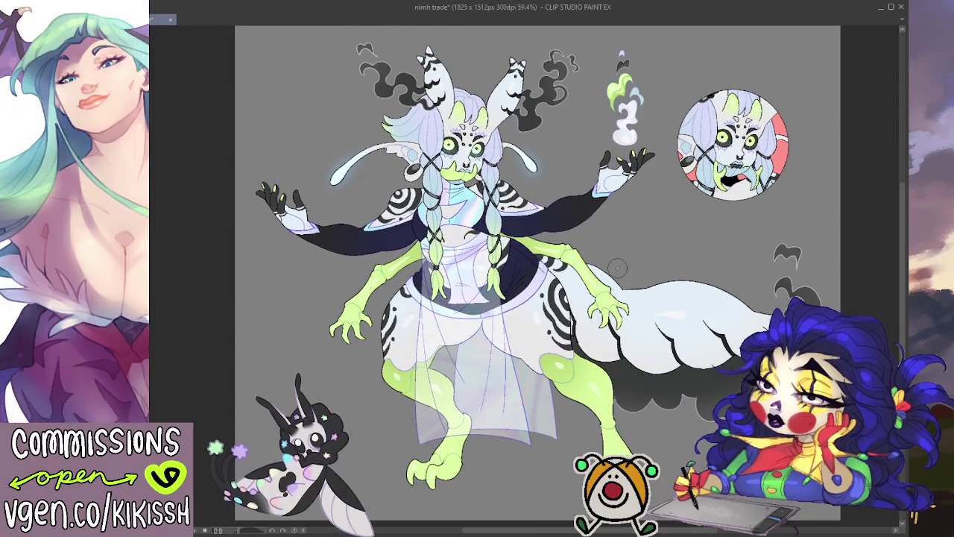
drag(579, 272, 574, 279)
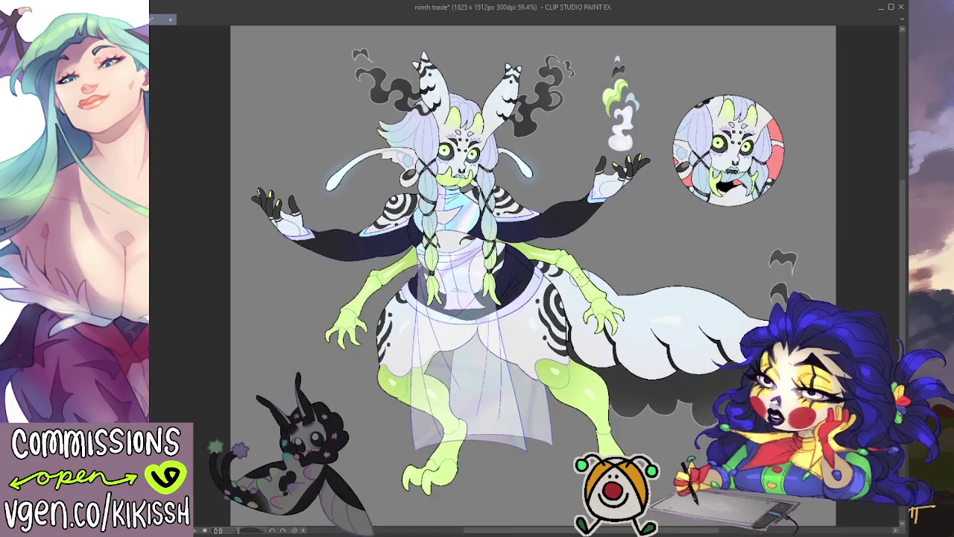
scroll(715, 187, up, 2)
scroll(716, 186, down, 2)
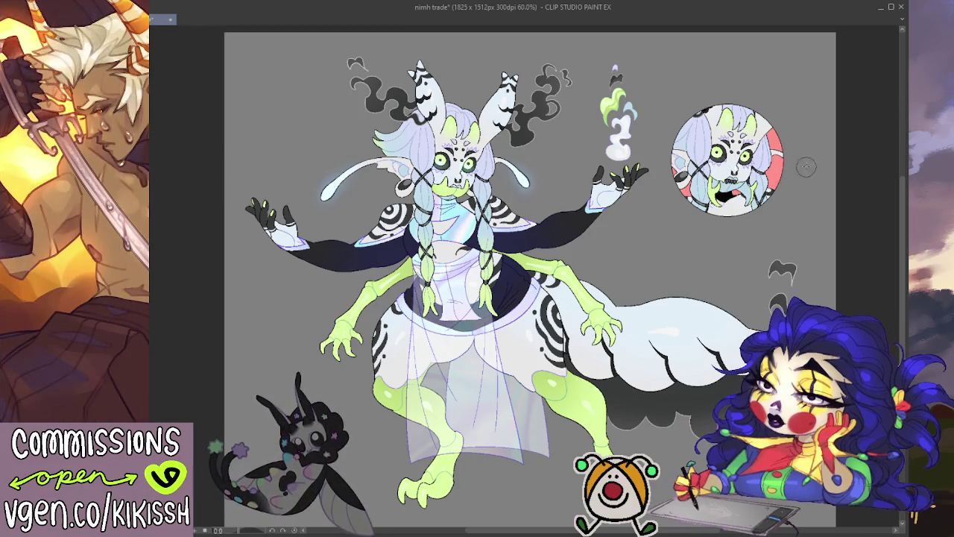
key(ctrl+z)
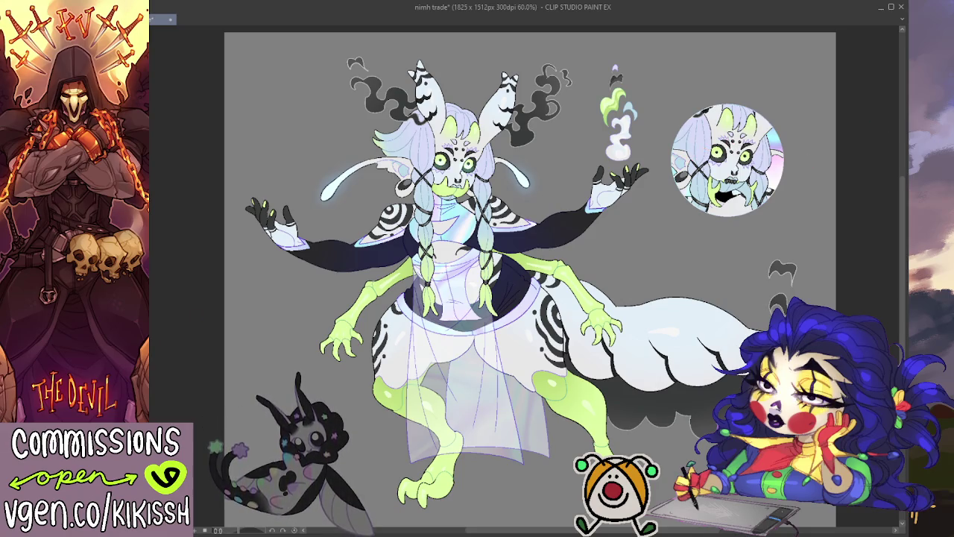
click(189, 387)
click(246, 363)
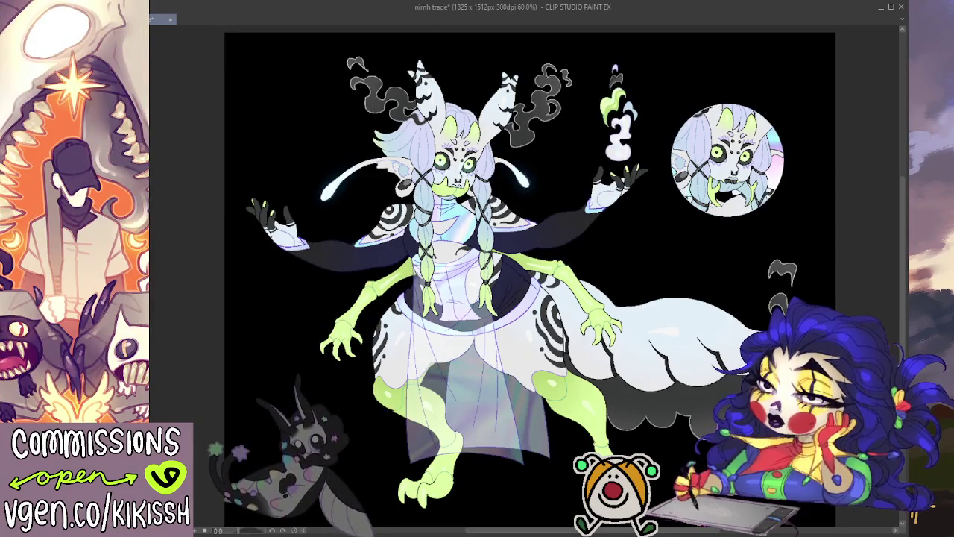
click(227, 393)
click(227, 393)
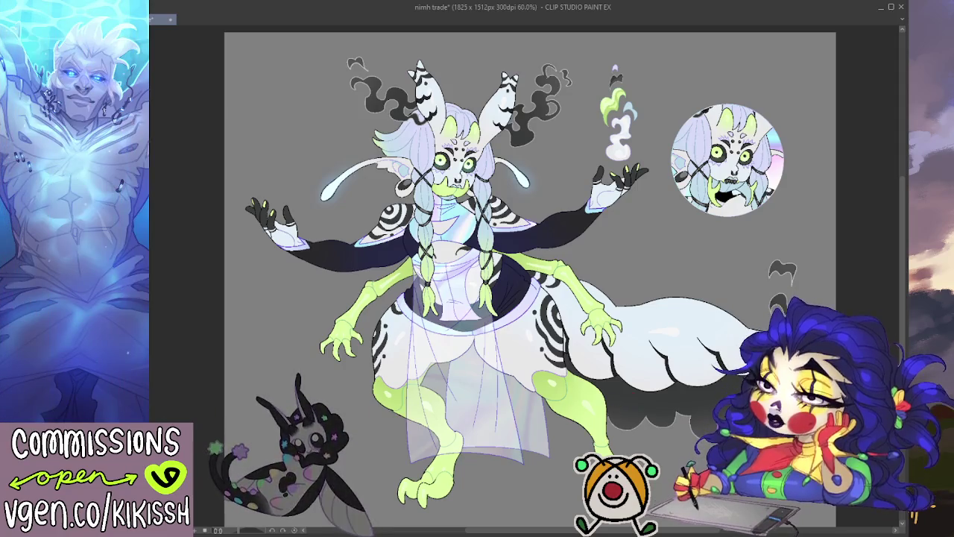
key(ctrl+z)
key(ctrl+y)
key(ctrl+z)
key(ctrl+y)
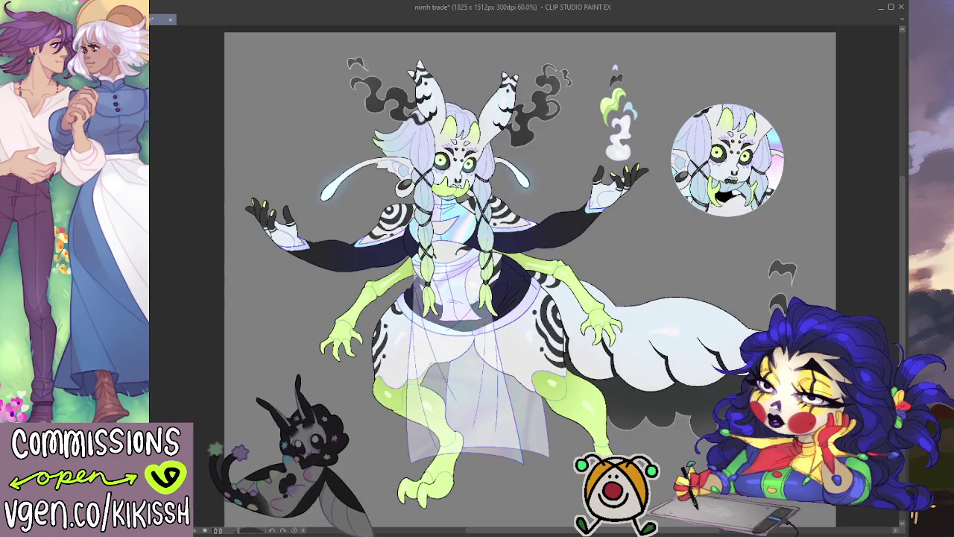
drag(746, 73, 723, 34)
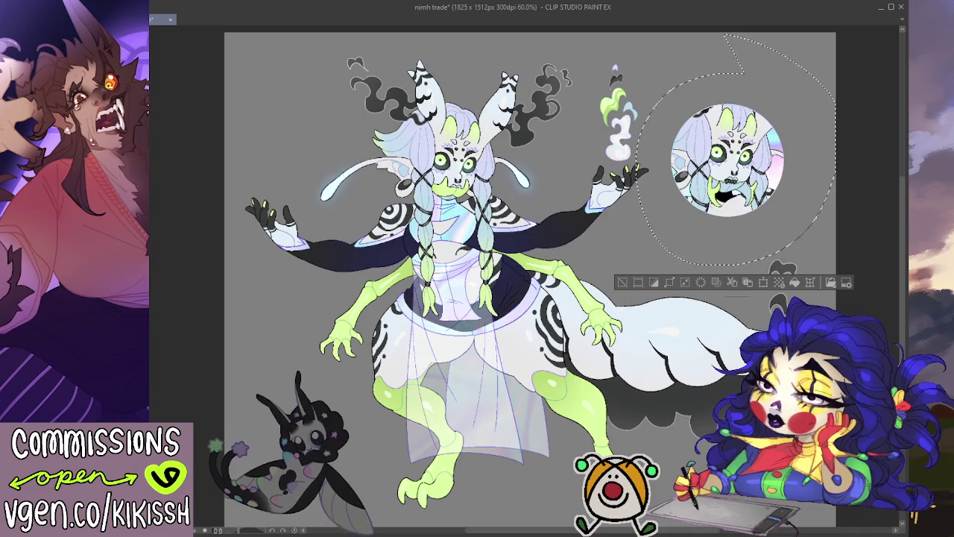
key(ctrl+d)
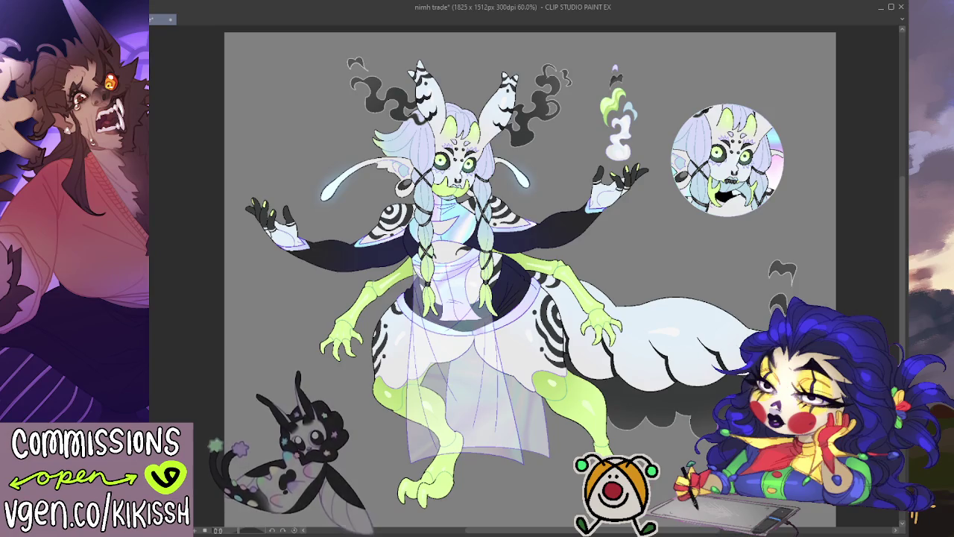
scroll(529, 276, up, 3)
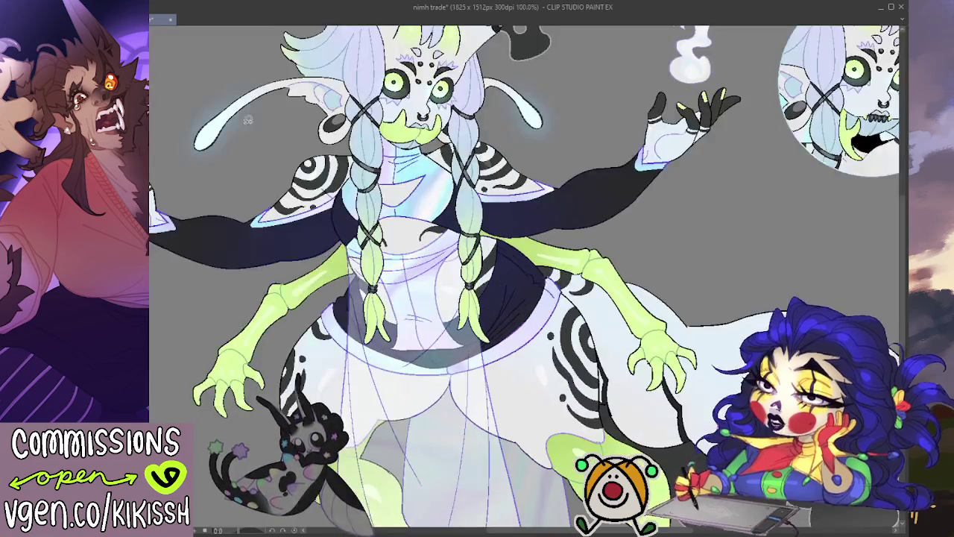
drag(663, 256, 353, 394)
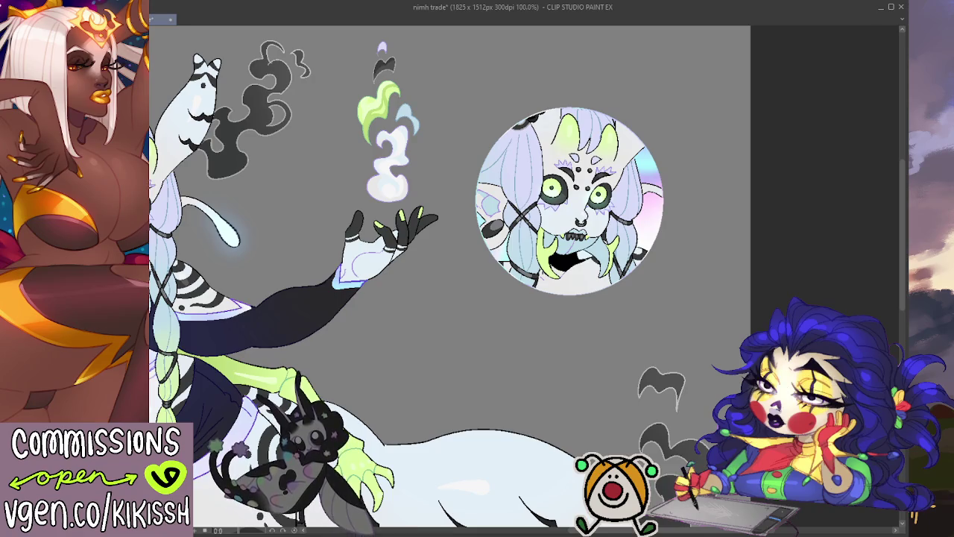
scroll(681, 350, down, 1)
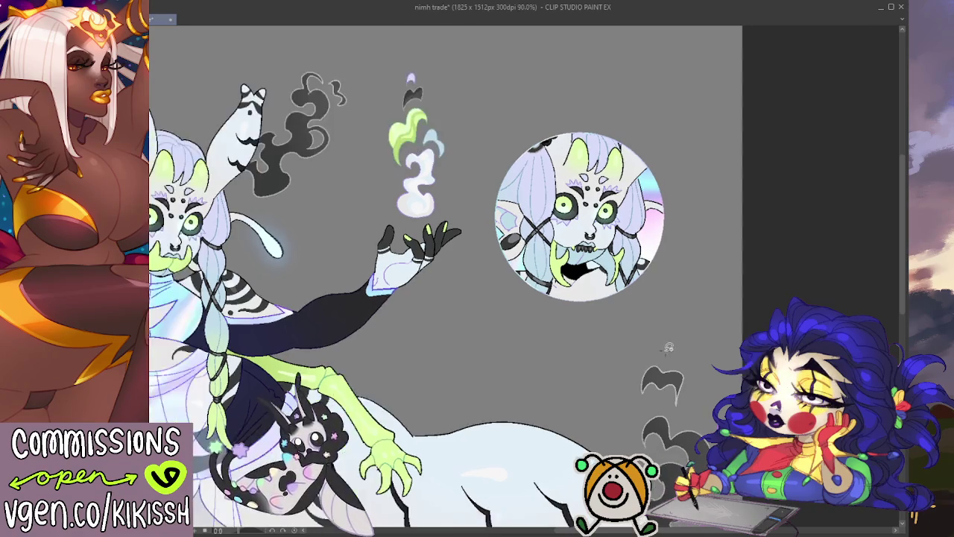
scroll(680, 351, down, 1)
scroll(681, 350, down, 1)
scroll(681, 351, down, 1)
scroll(716, 328, down, 1)
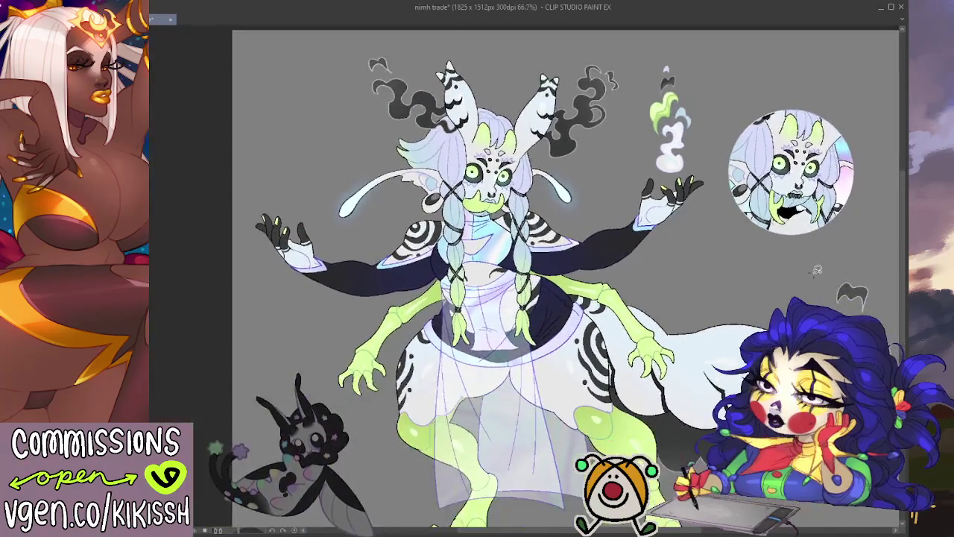
scroll(758, 299, down, 1)
drag(758, 299, 761, 311)
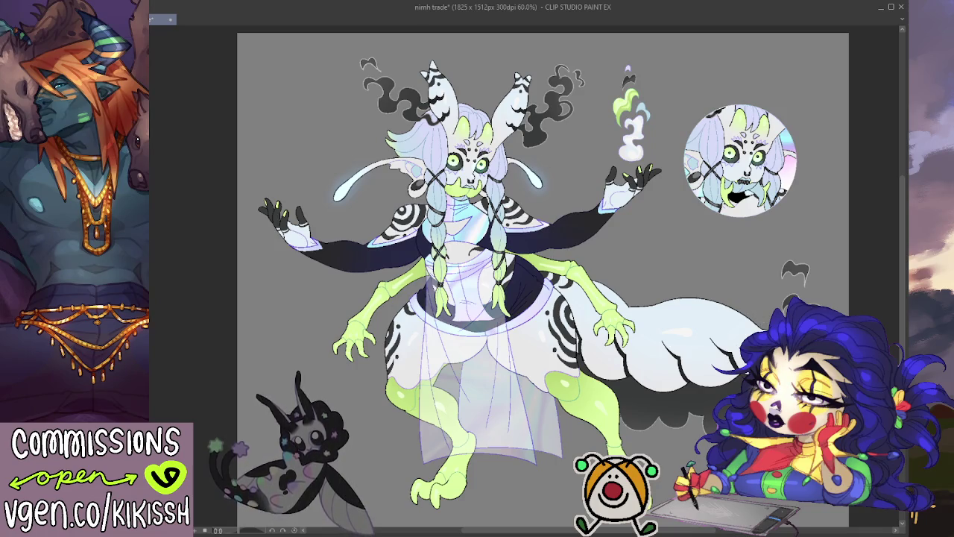
key(ctrl+z)
key(ctrl+y)
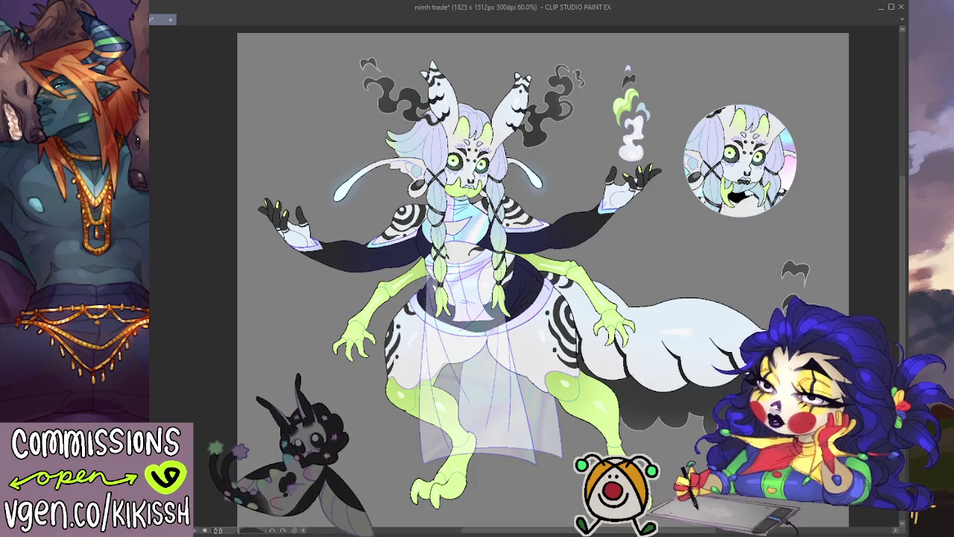
key(ctrl+z)
key(ctrl+y)
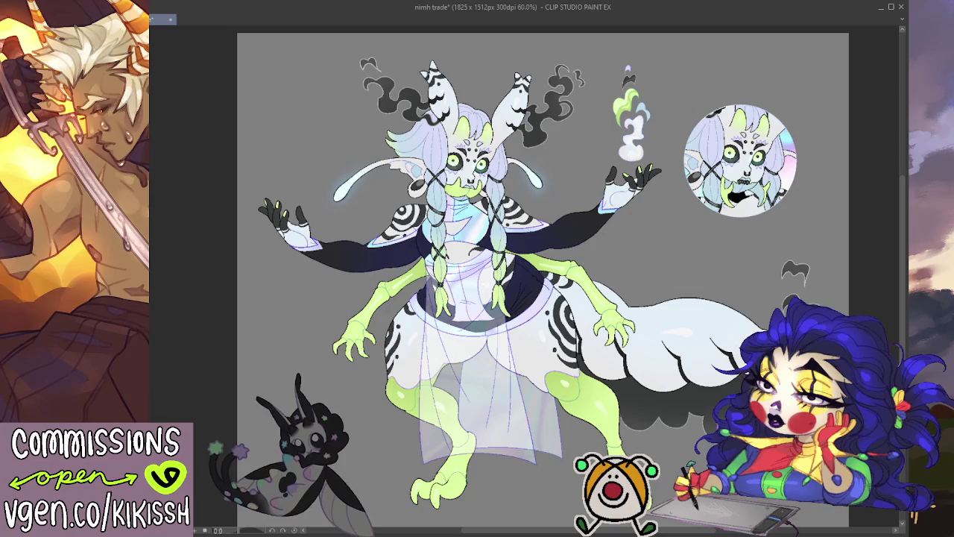
key(ctrl+z)
key(ctrl+y)
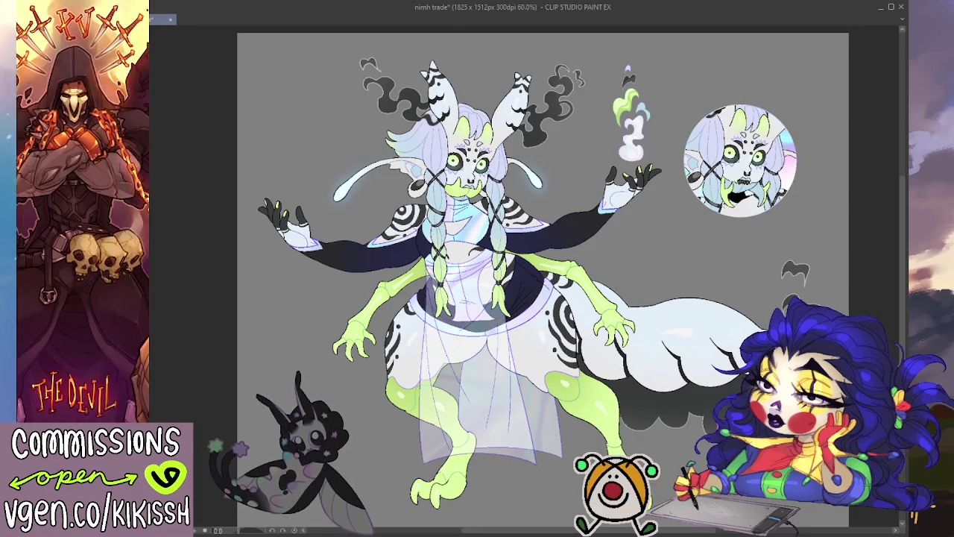
scroll(542, 276, down, 2)
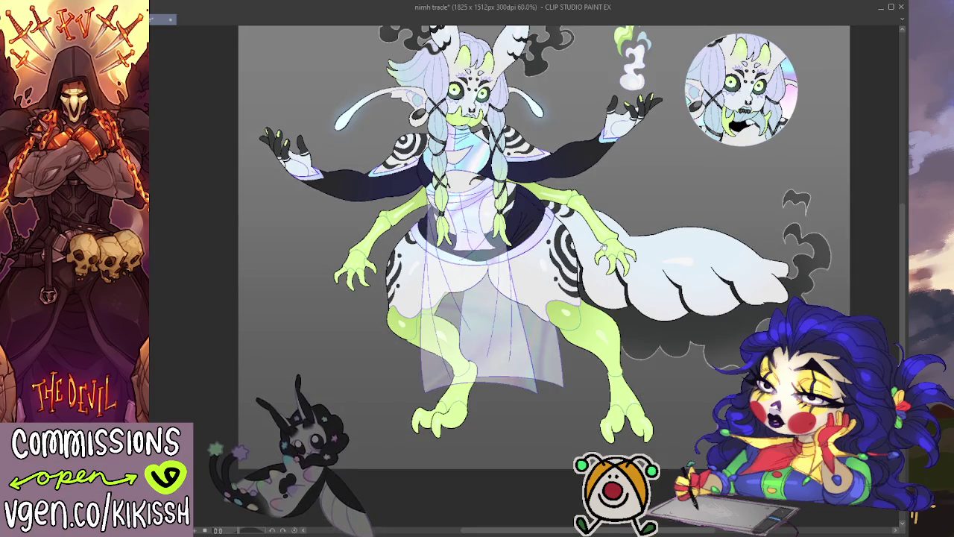
scroll(611, 315, up, 2)
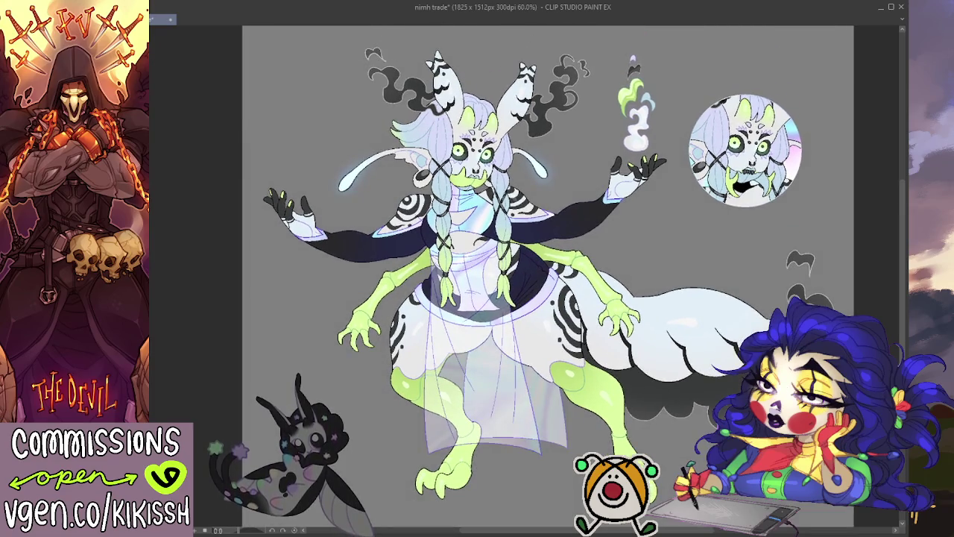
scroll(706, 186, up, 1)
drag(547, 33, 547, 402)
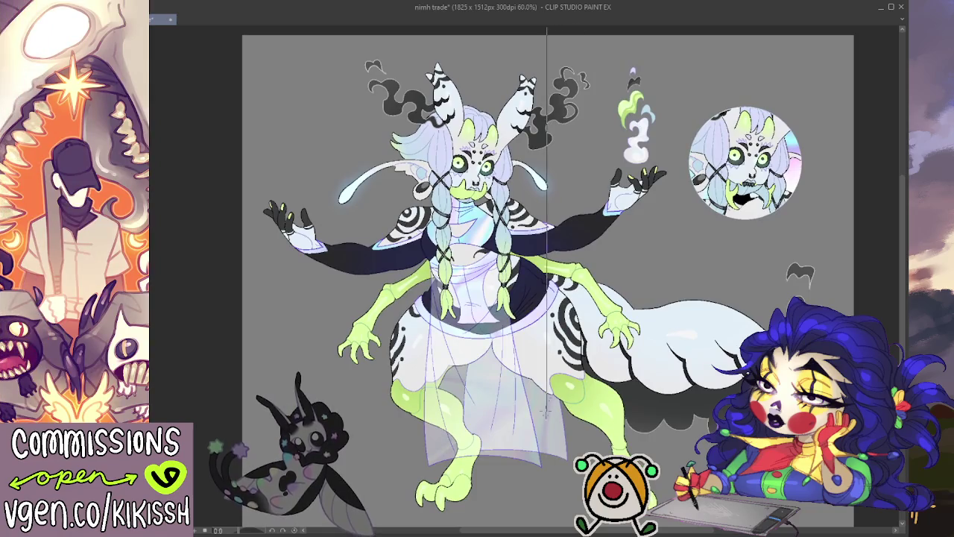
key(ctrl+z)
drag(639, 419, 642, 392)
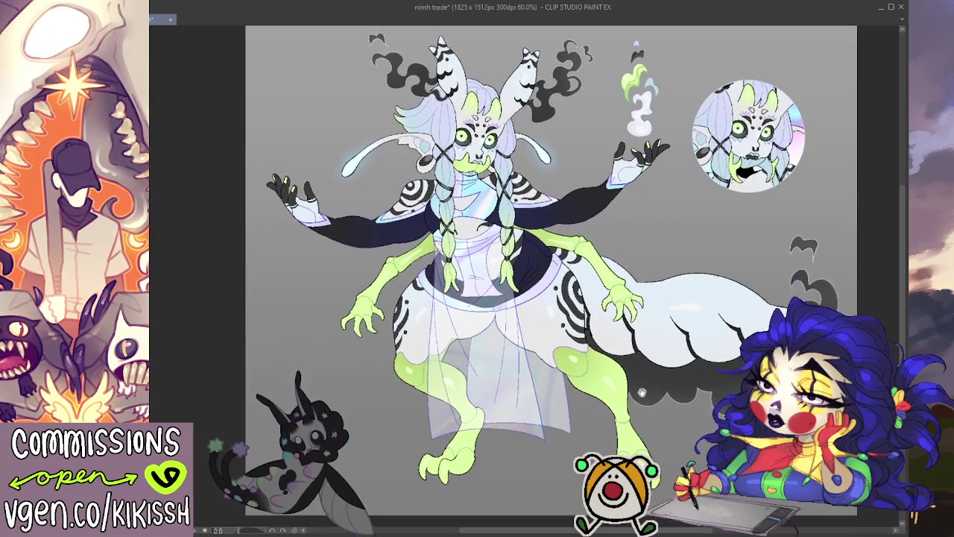
key(ctrl+z)
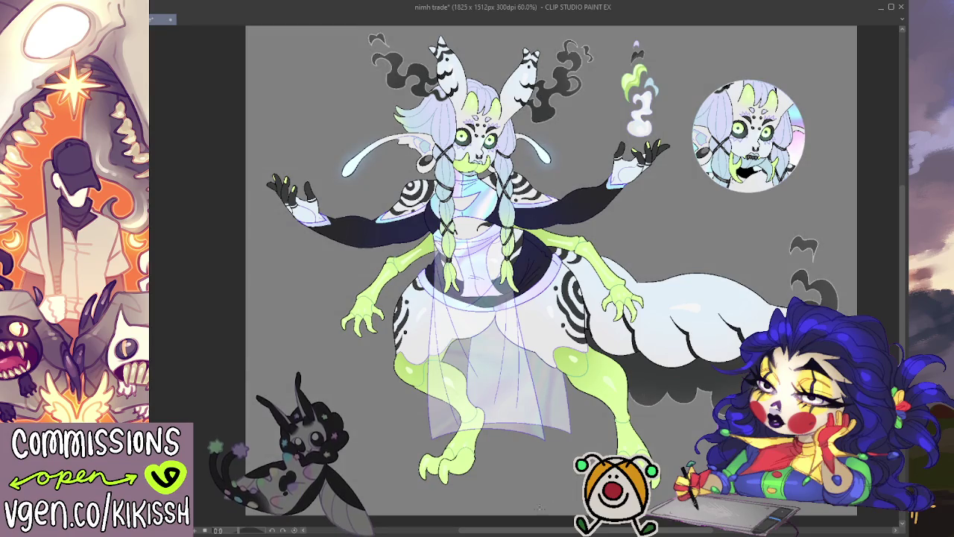
drag(539, 519, 526, 74)
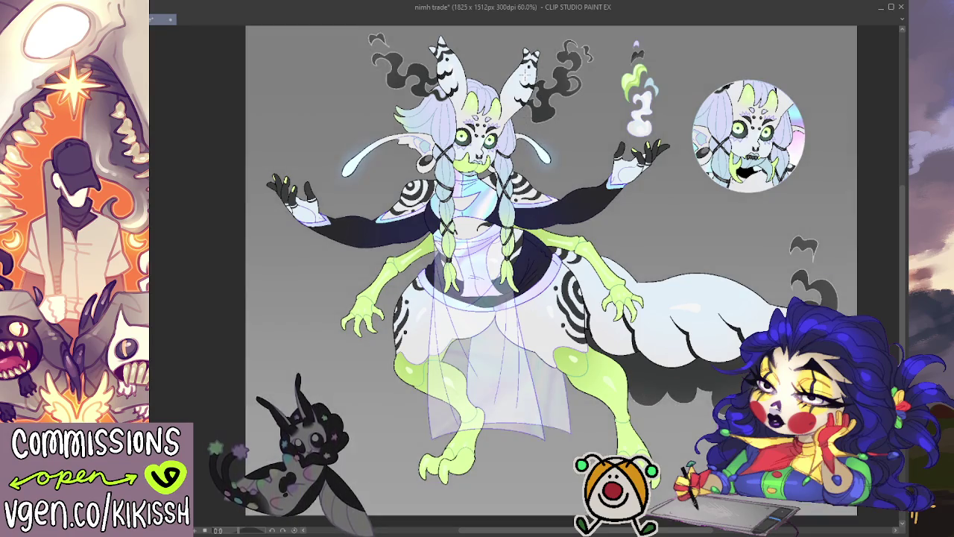
key(ctrl+z)
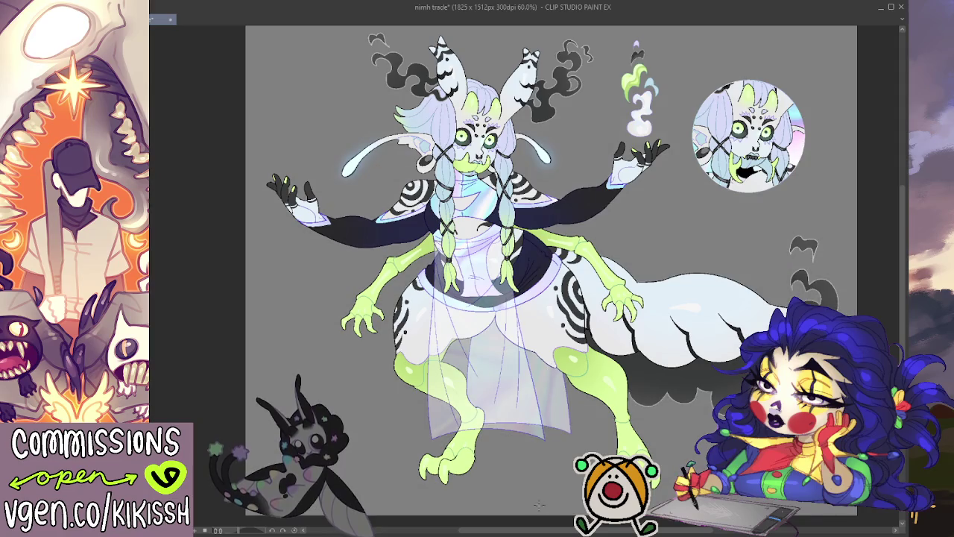
drag(542, 505, 524, 36)
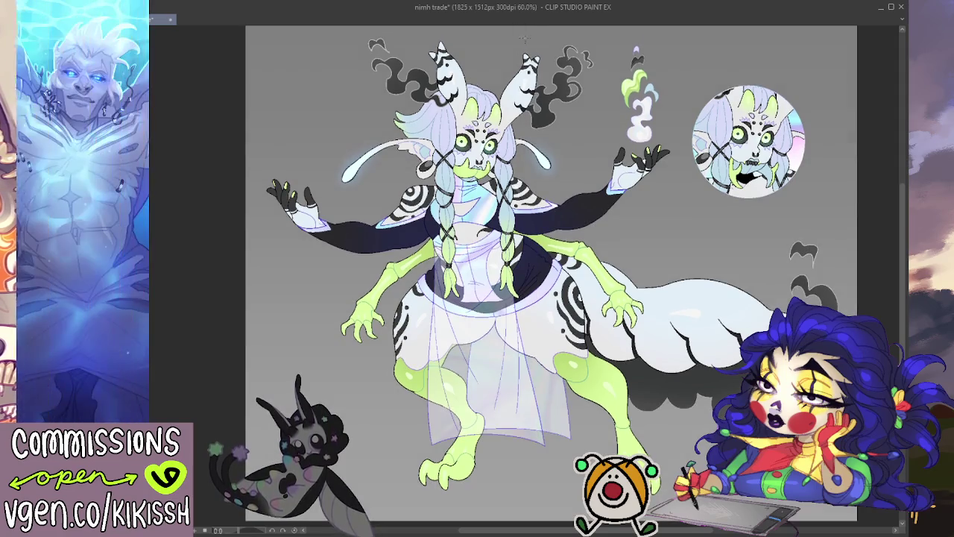
key(ctrl+z)
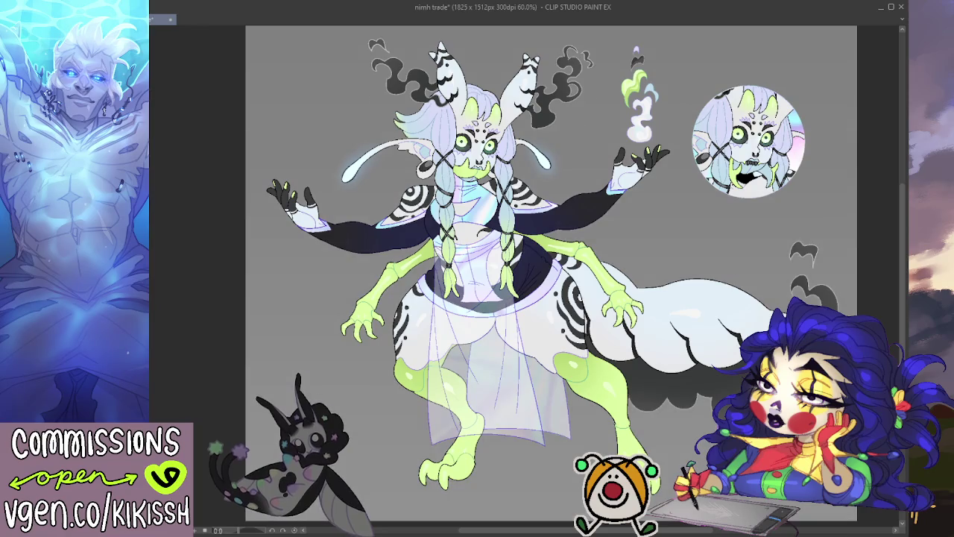
drag(451, 289, 468, 307)
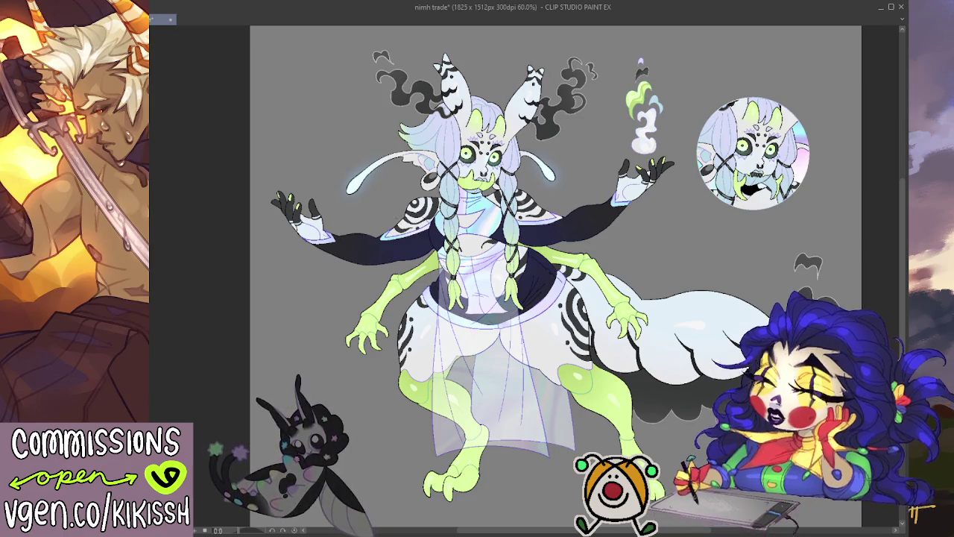
key(ctrl+alt+0)
scroll(786, 184, up, 3)
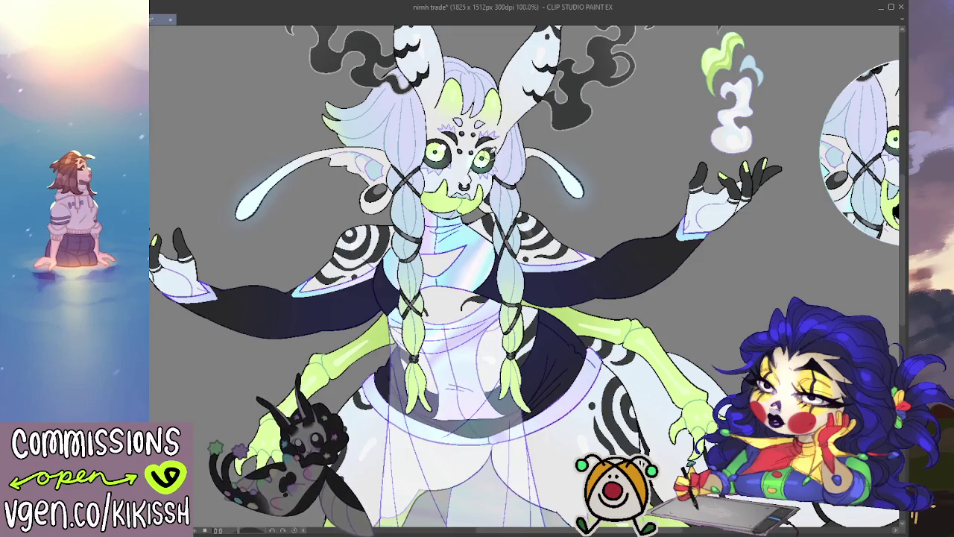
scroll(524, 137, down, 2)
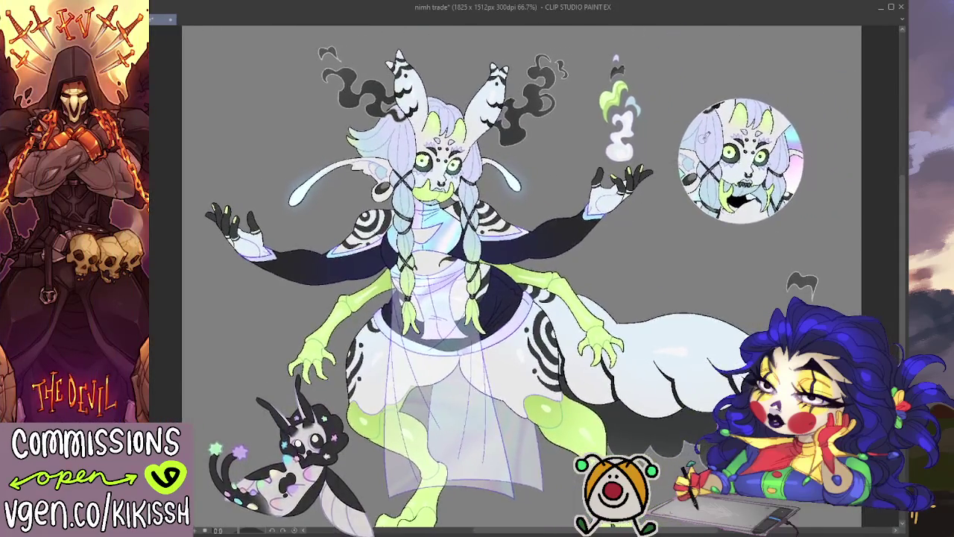
scroll(776, 164, up, 3)
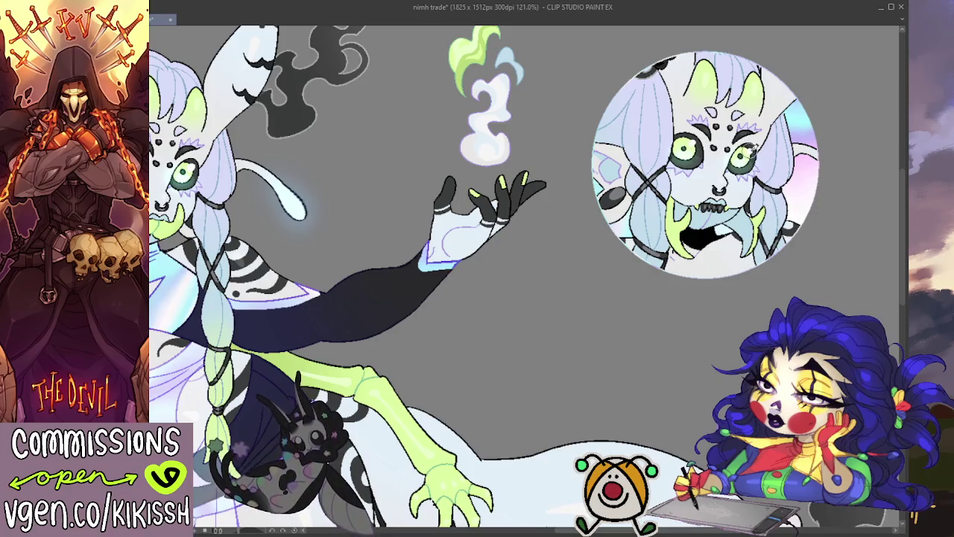
drag(787, 86, 720, 115)
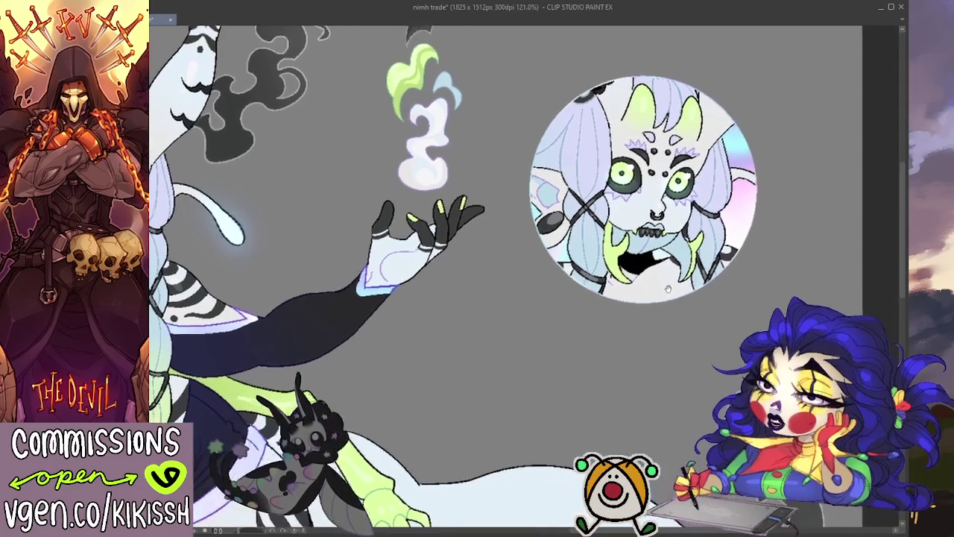
key(ctrl+minus)
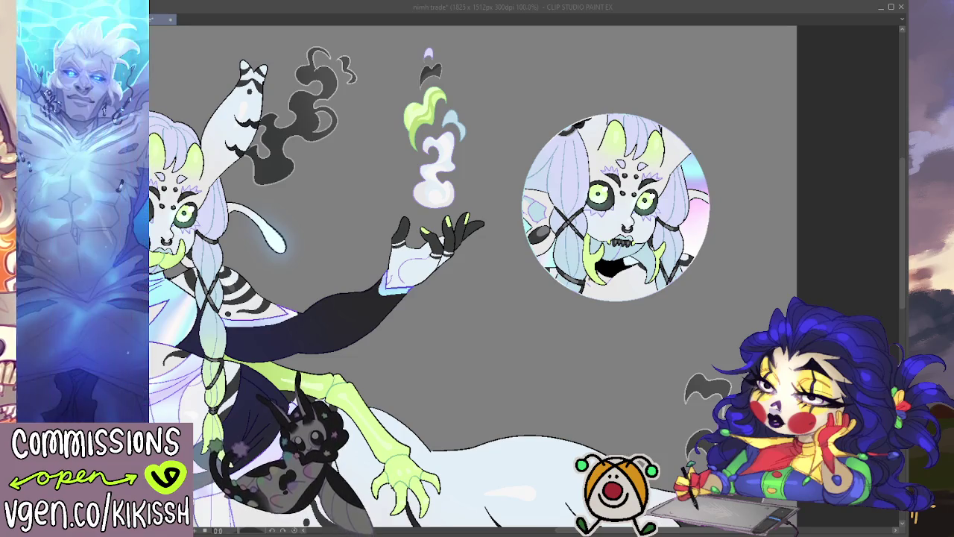
scroll(573, 367, down, 3)
scroll(589, 343, up, 1)
scroll(607, 306, up, 1)
scroll(629, 272, up, 1)
scroll(628, 272, down, 1)
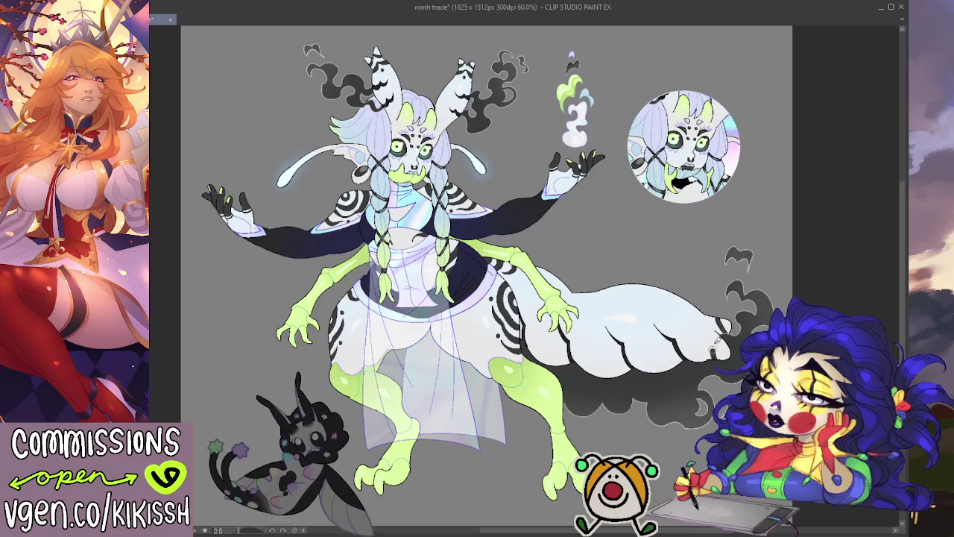
- Try dark strokes on the tail tip, undoing each unsatisfactory attempt
mouse_move(730, 330)
mouse_down()
mouse_move(706, 351)
mouse_move(697, 346)
mouse_up()
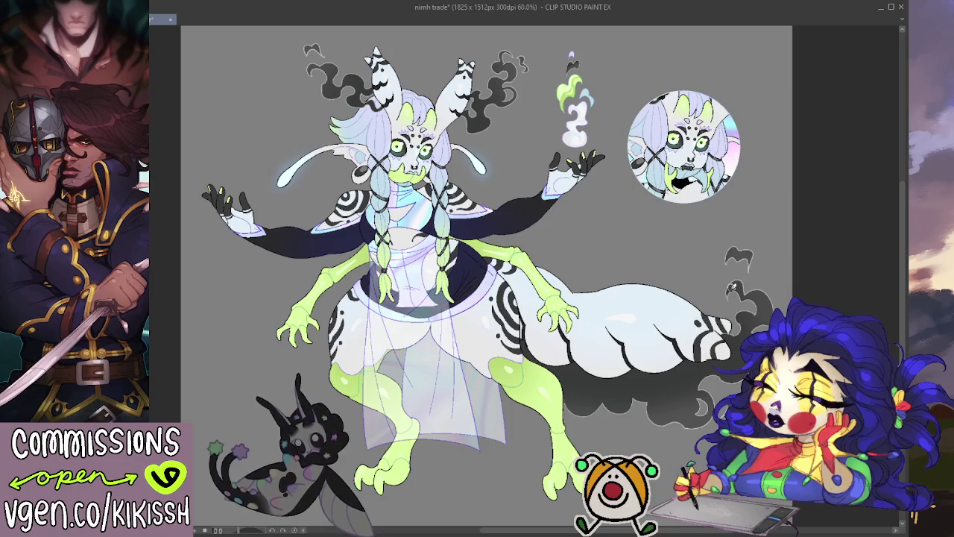
key(ctrl+z)
drag(732, 337, 708, 366)
key(ctrl+z)
mouse_move(731, 334)
mouse_down()
mouse_move(712, 362)
mouse_move(719, 341)
mouse_up()
key(ctrl+z)
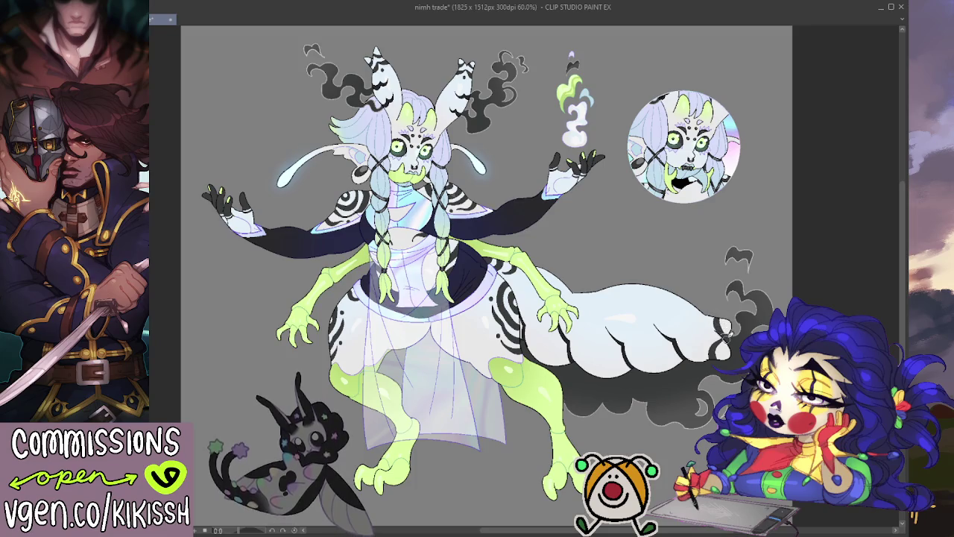
- Paint the final dark curved stripes across the tail tip and recenter the character
mouse_move(707, 345)
mouse_down()
mouse_move(696, 365)
mouse_move(697, 357)
mouse_up()
drag(717, 316, 705, 335)
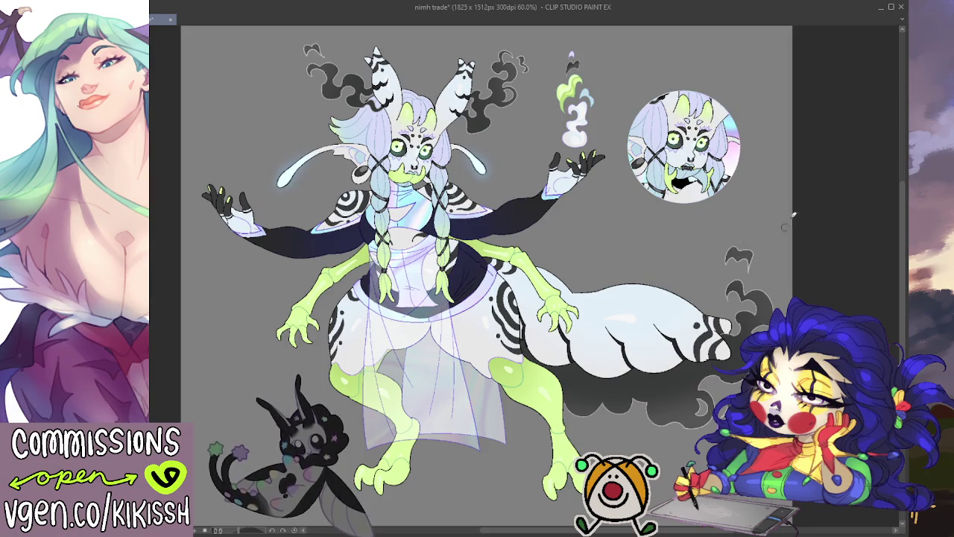
drag(717, 228, 699, 215)
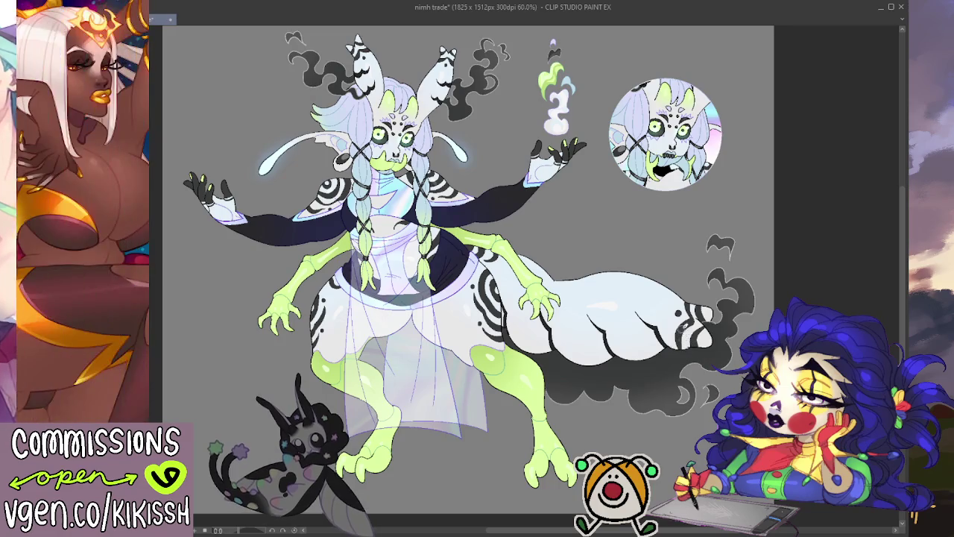
drag(663, 261, 691, 256)
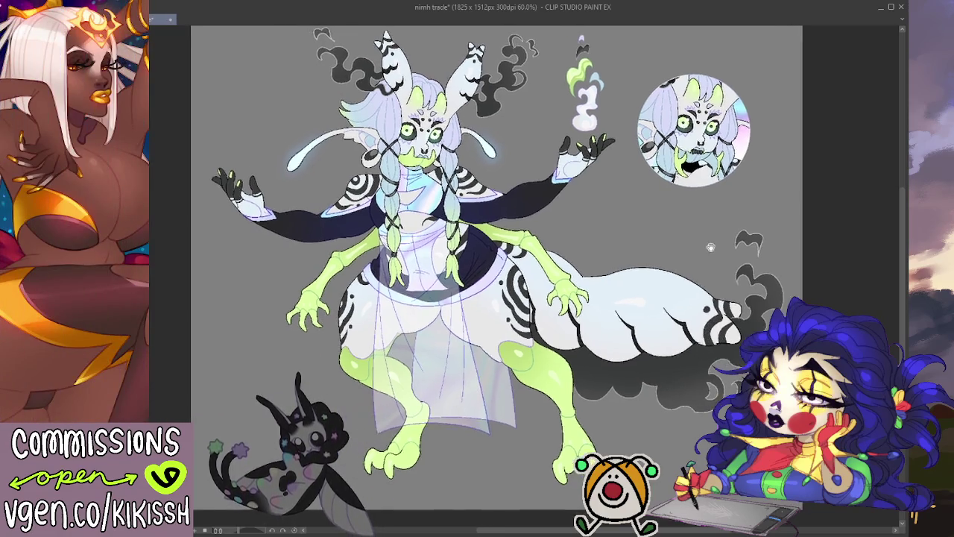
mouse_move(689, 195)
mouse_down()
mouse_move(692, 205)
mouse_move(719, 196)
mouse_up()
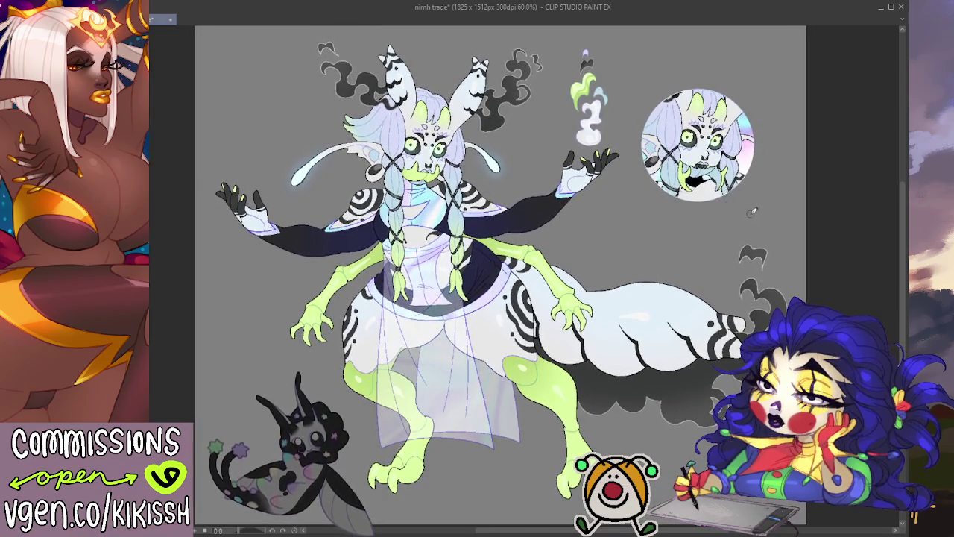
scroll(766, 214, up, 1)
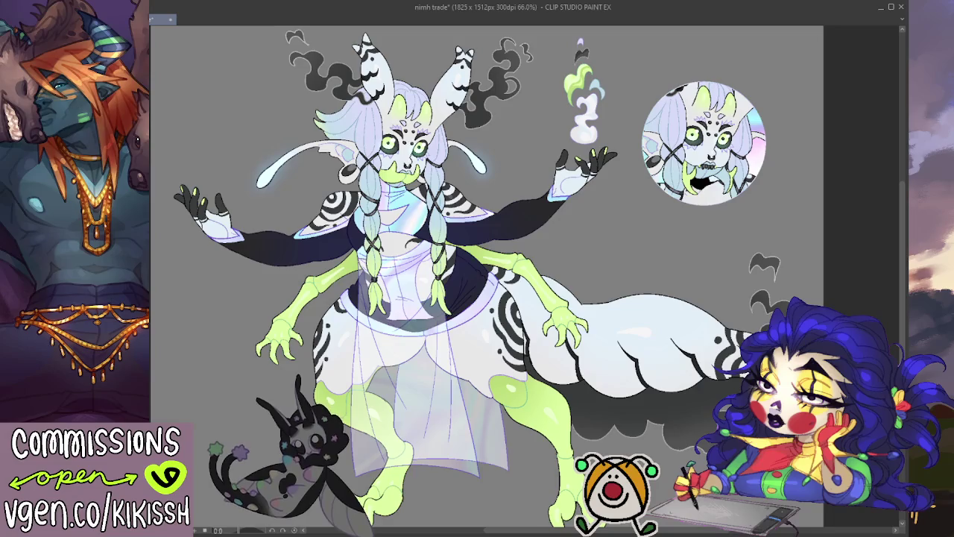
key(ctrl+v)
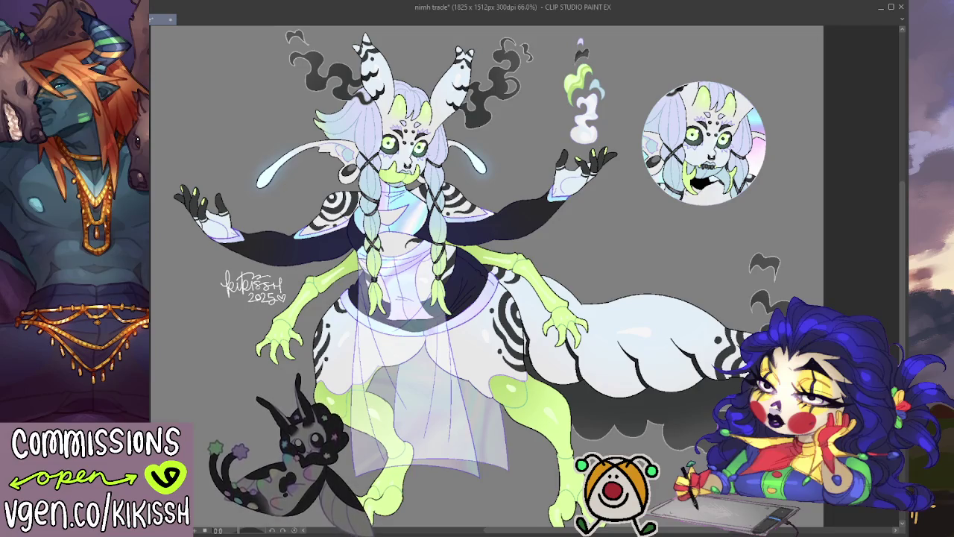
key(ctrl+v)
key(ctrl+z)
key(ctrl+y)
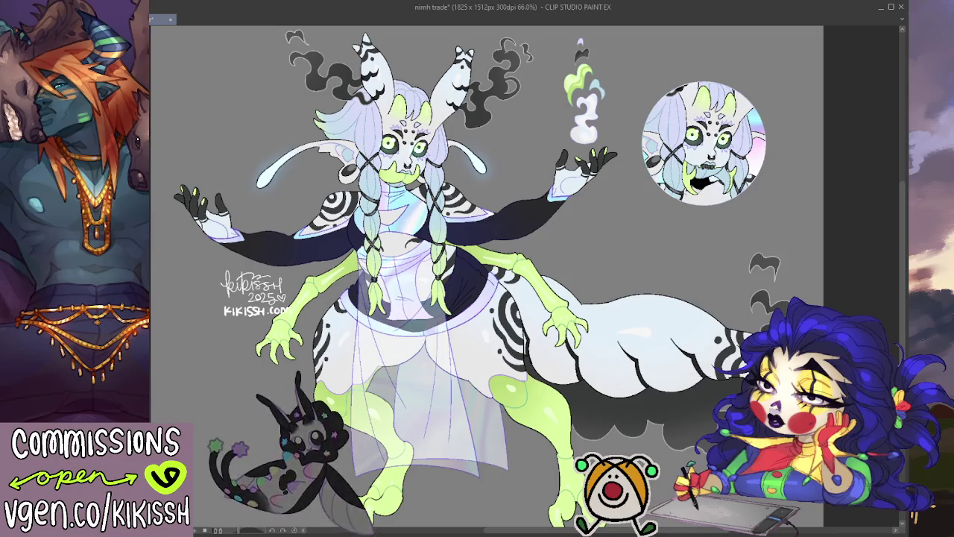
key(ctrl+z)
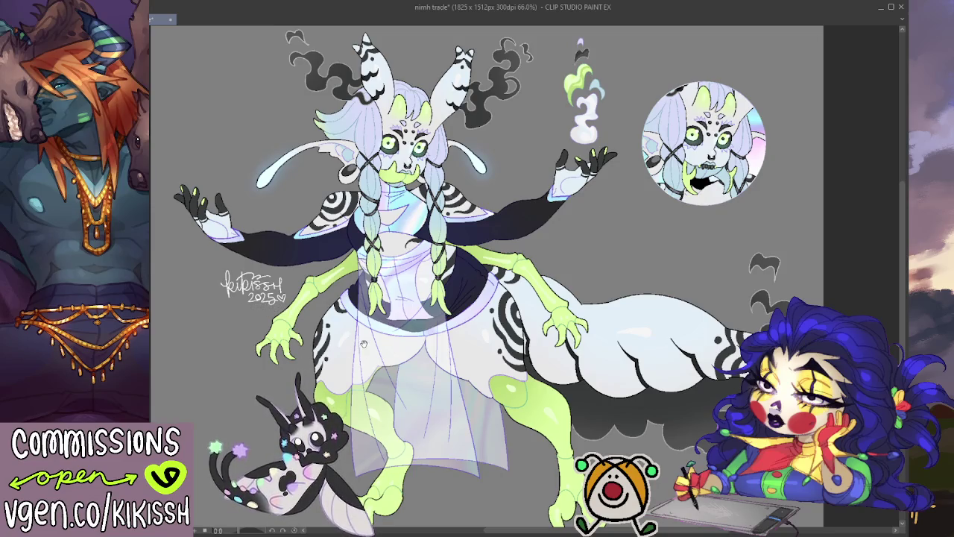
drag(363, 343, 368, 342)
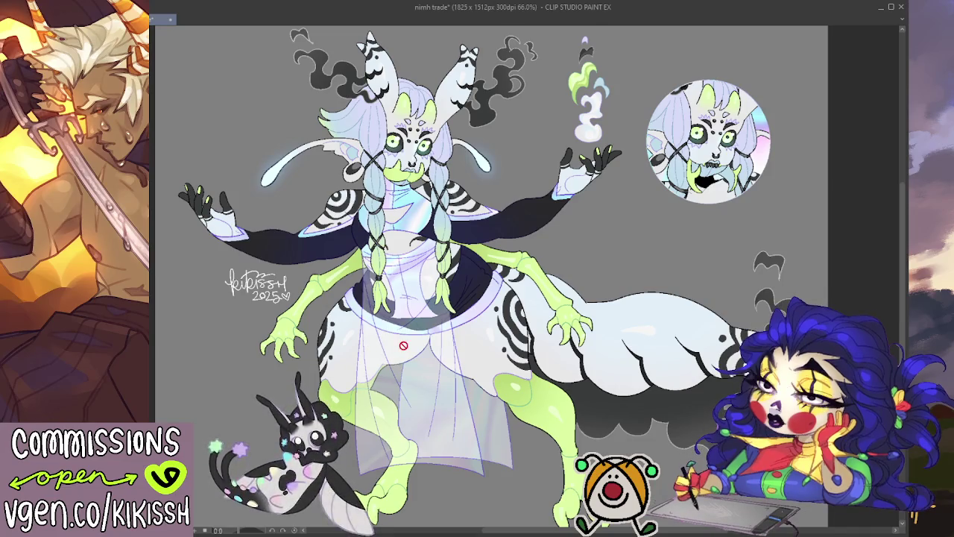
scroll(447, 350, right, 1)
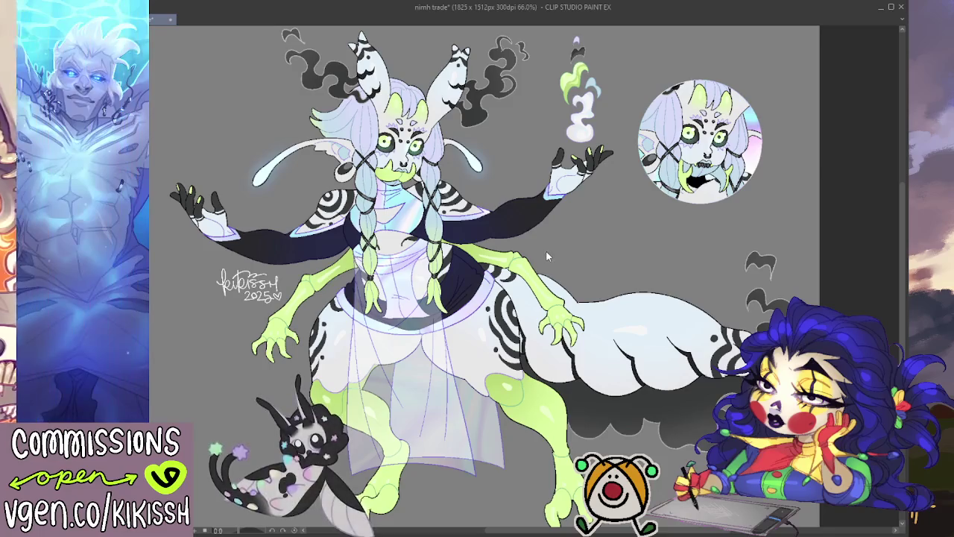
- Save the nimh trade artwork with Ctrl+S
key(ctrl+s)
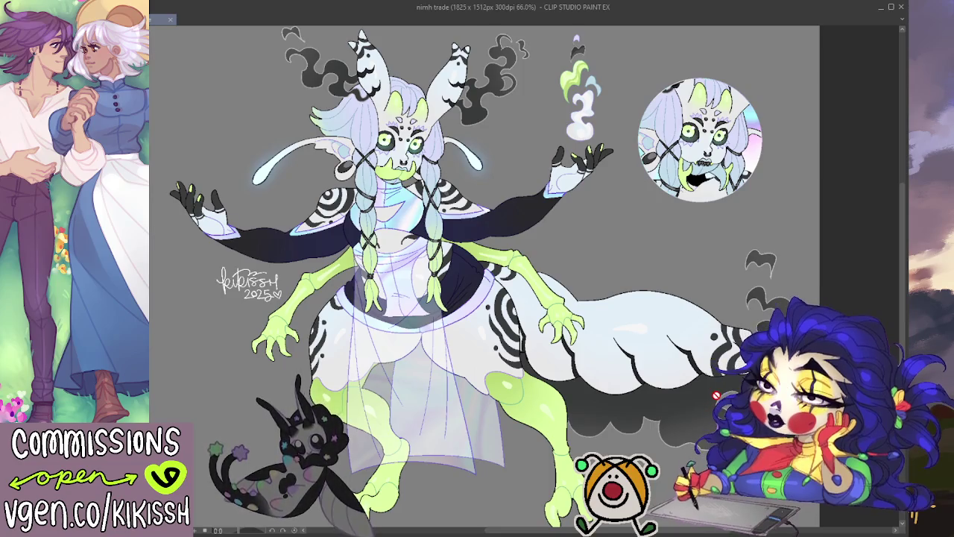
scroll(713, 392, down, 1)
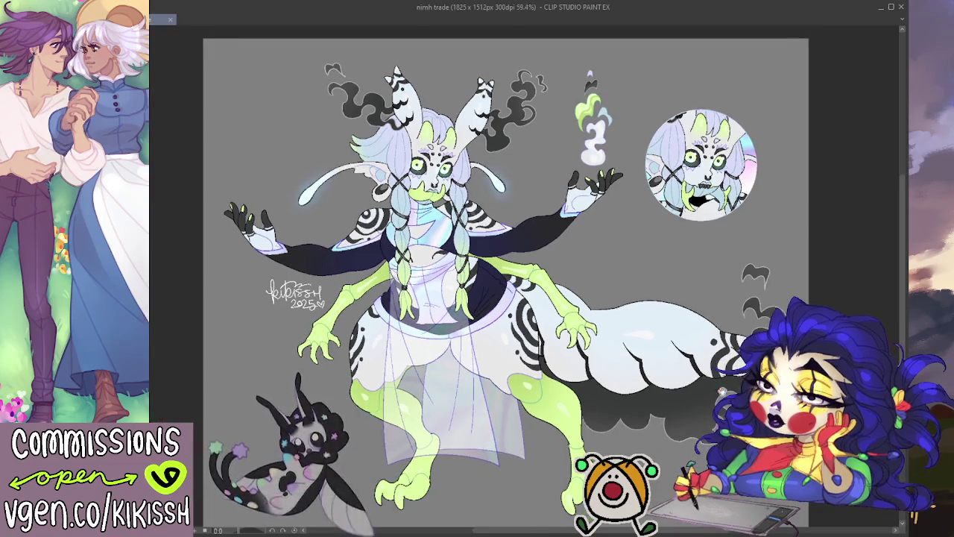
- Check the flame's green-white colouring, then drag a rectangle just inside the gray canvas edges
drag(713, 392, 720, 387)
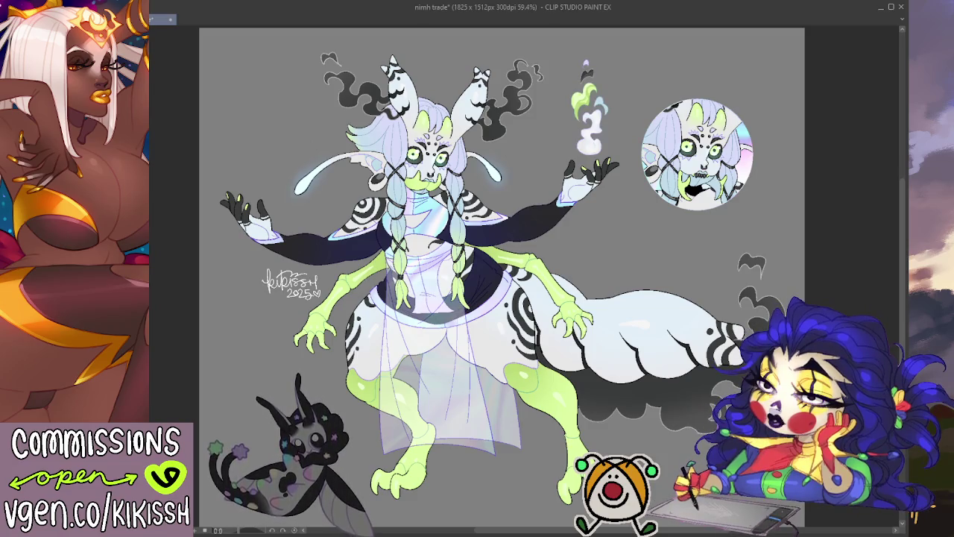
key(ctrl+z)
key(ctrl+y)
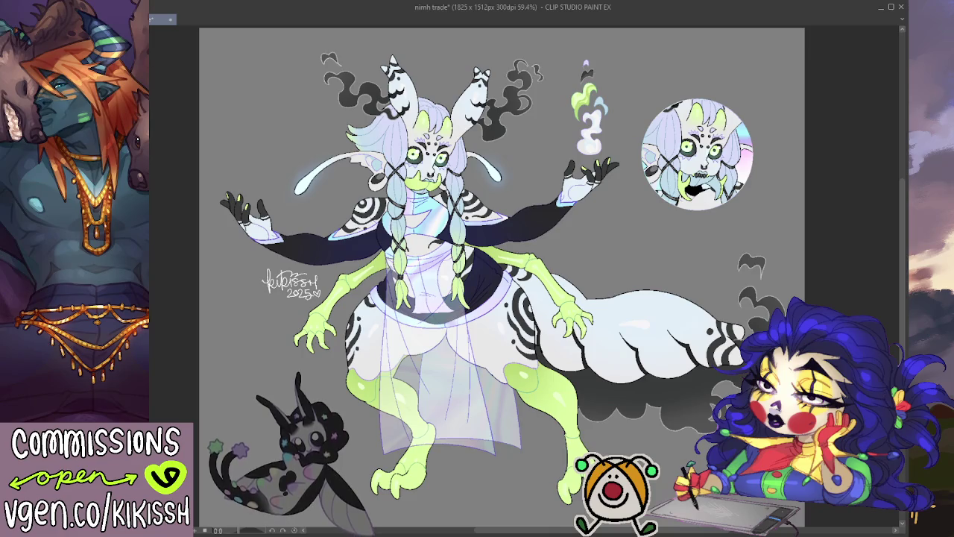
mouse_move(283, 366)
mouse_down()
mouse_move(277, 378)
mouse_move(277, 367)
mouse_up()
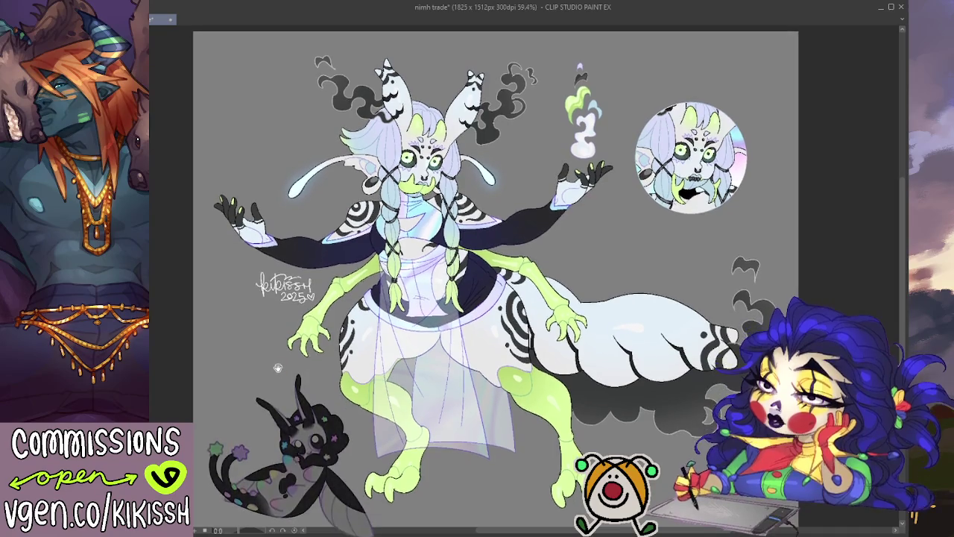
scroll(277, 367, down, 2)
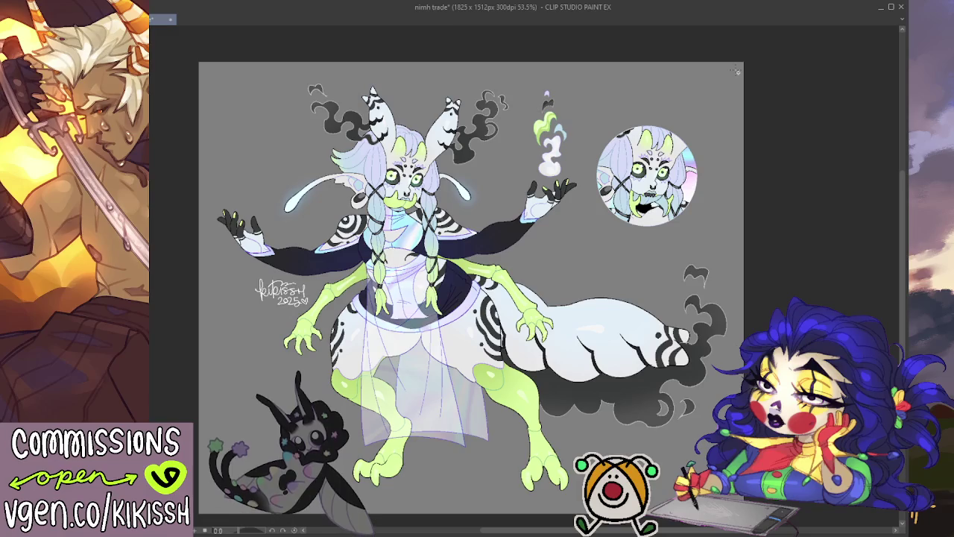
mouse_move(741, 70)
mouse_down()
mouse_move(205, 487)
mouse_move(208, 503)
mouse_up()
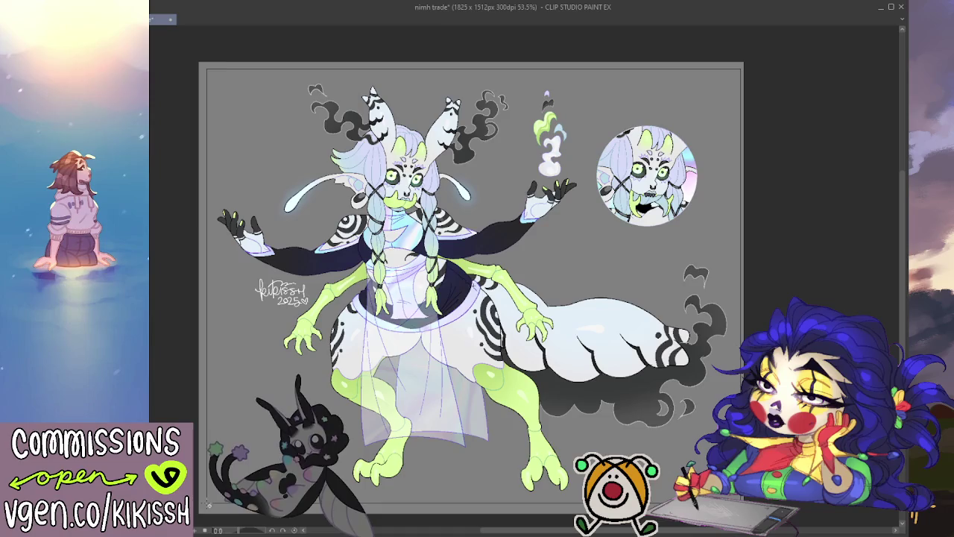
- Crop the canvas to the selection, trimming it from 1825x1512 to 1788x1454 px
drag(209, 504, 208, 504)
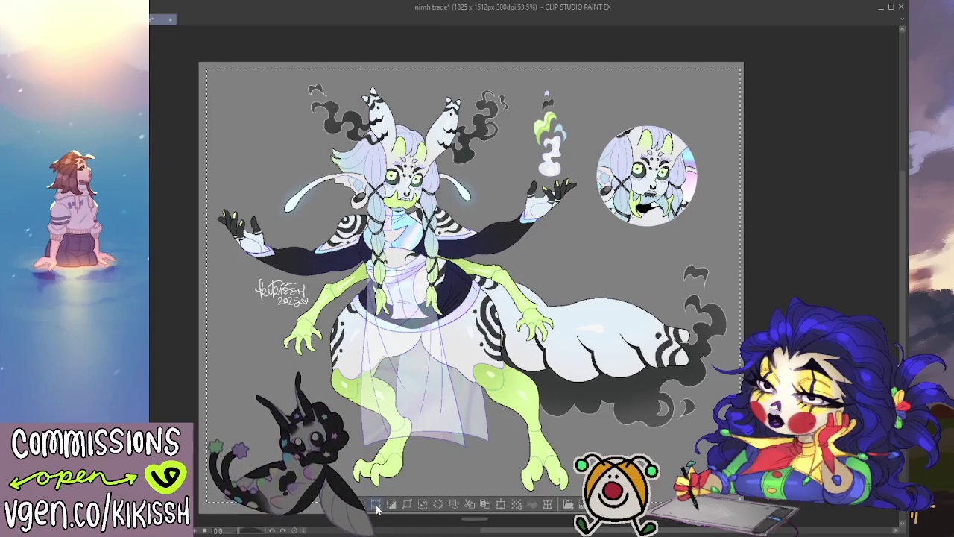
click(377, 506)
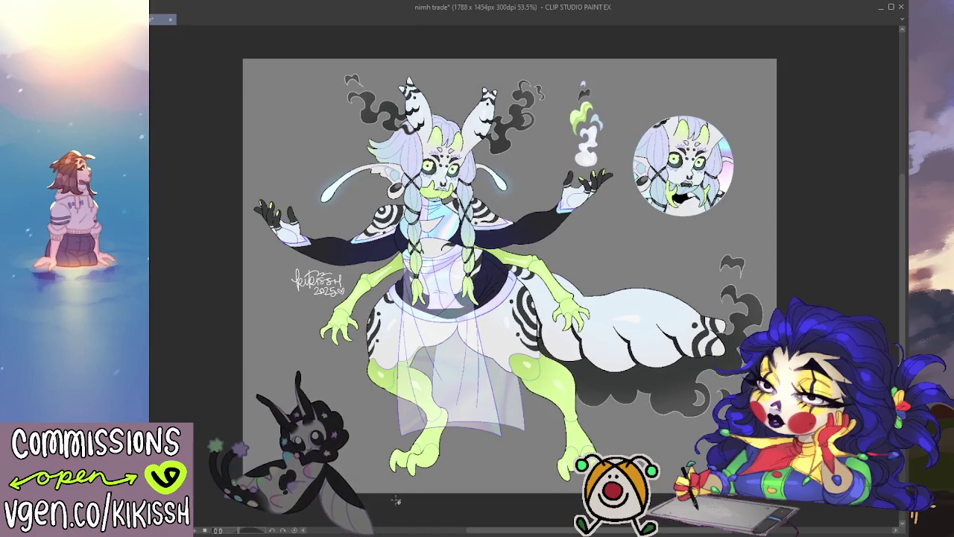
drag(448, 445, 452, 437)
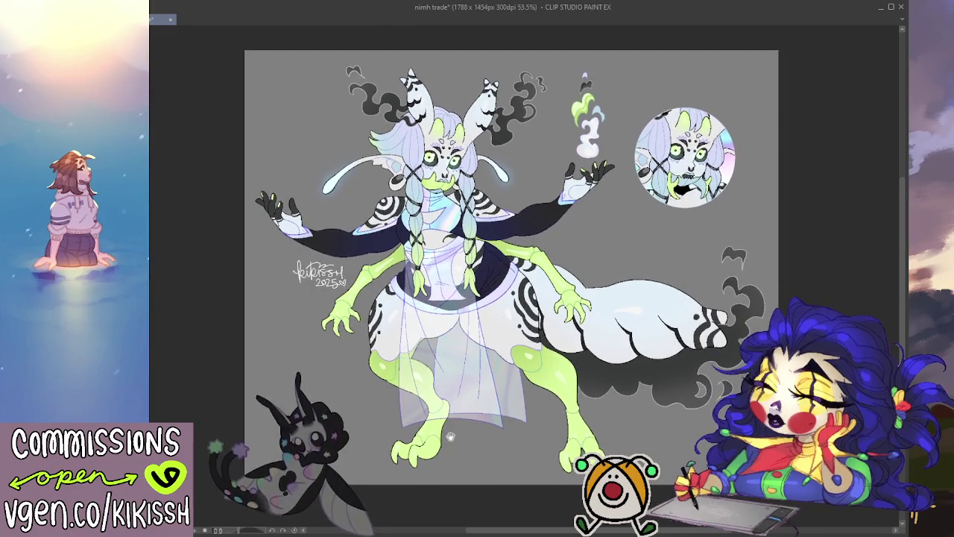
- Zoom and pan around the cropped sheet to review the finished character
scroll(278, 329, up, 1)
scroll(301, 336, up, 1)
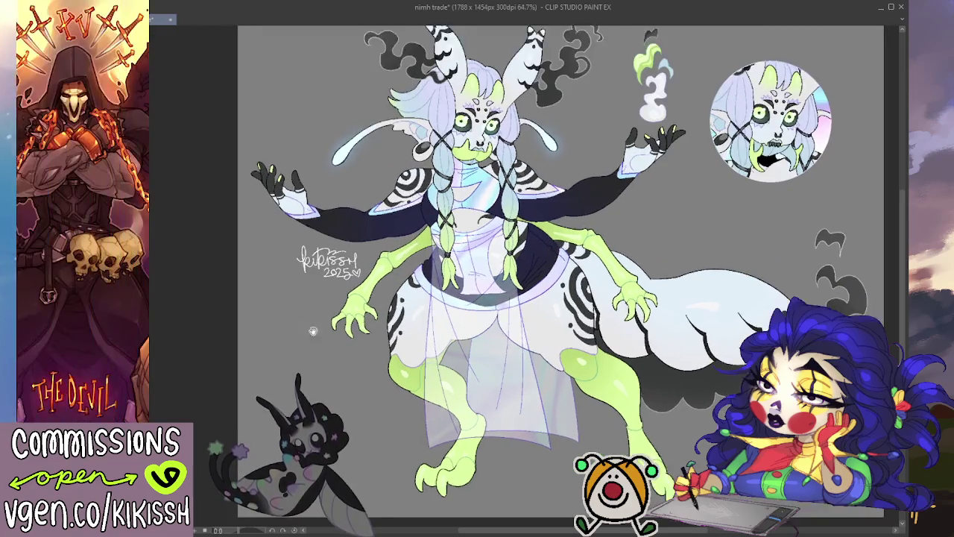
scroll(301, 340, up, 1)
scroll(302, 336, up, 2)
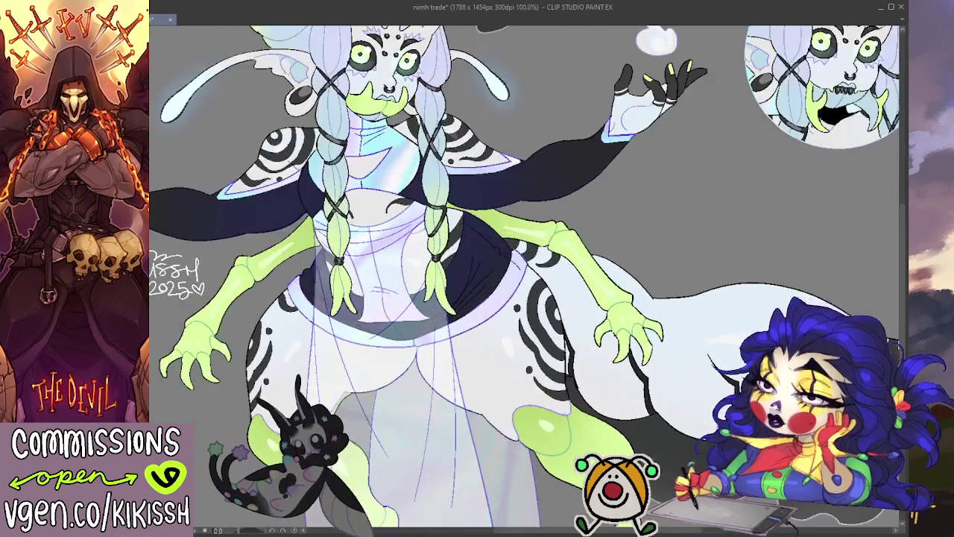
scroll(307, 231, down, 1)
scroll(302, 240, down, 1)
scroll(298, 239, down, 1)
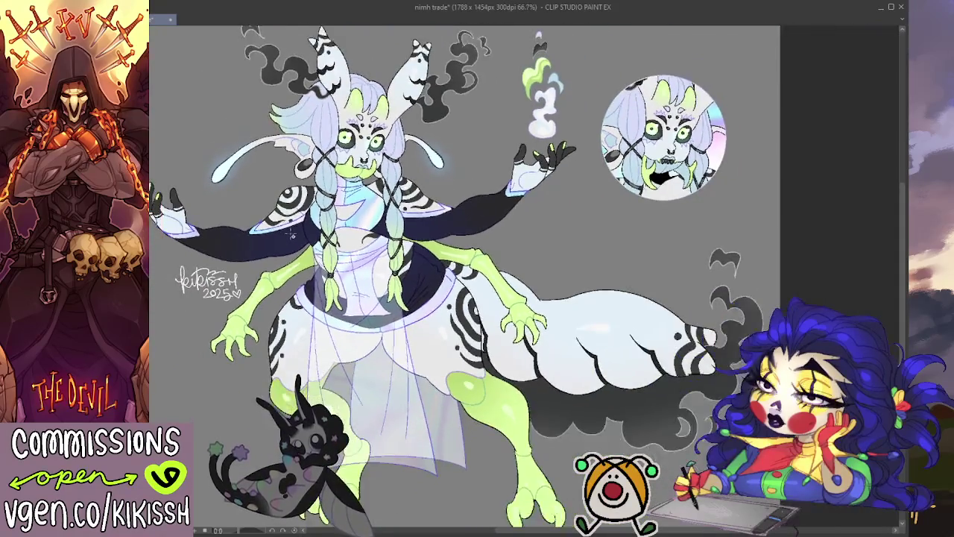
scroll(292, 235, down, 1)
drag(290, 234, 327, 242)
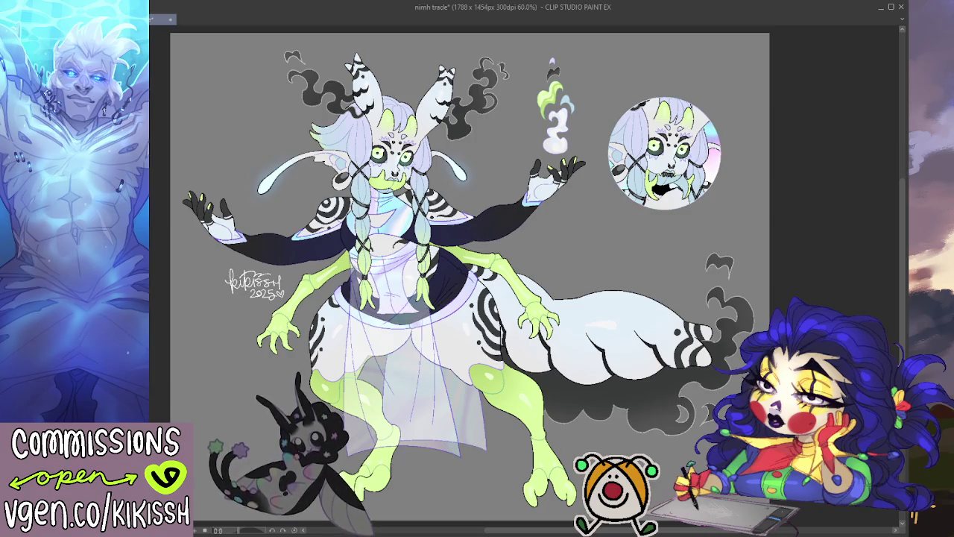
key(ctrl+z)
key(ctrl+y)
key(ctrl+z)
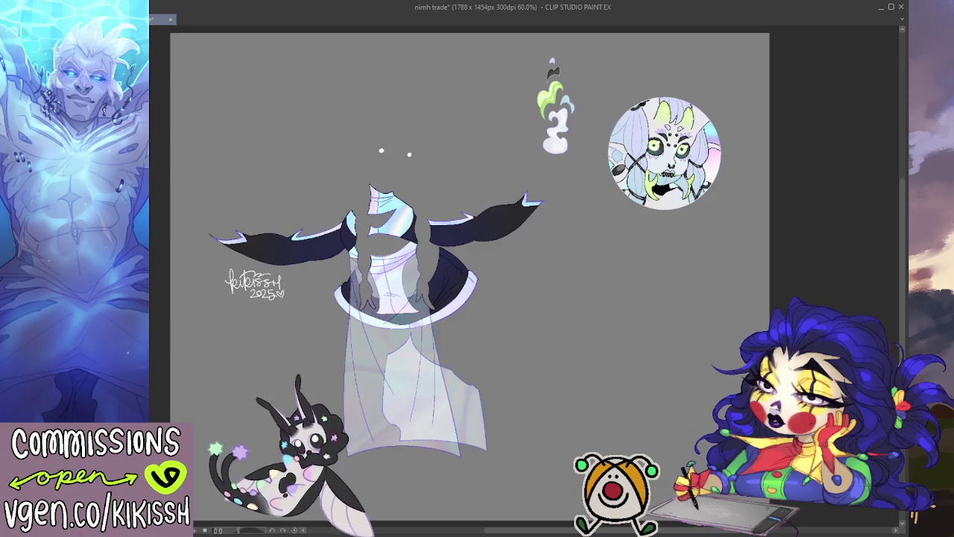
key(ctrl+y)
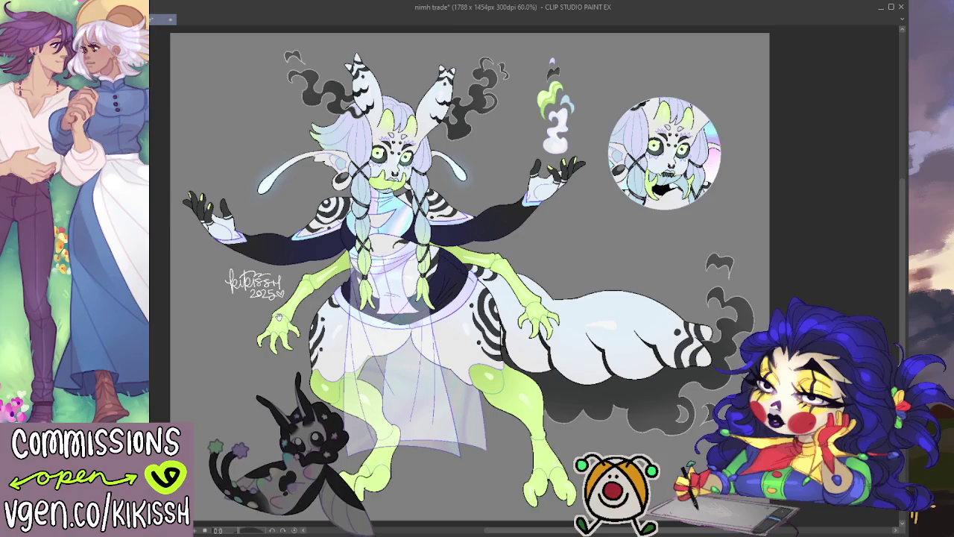
drag(264, 319, 259, 325)
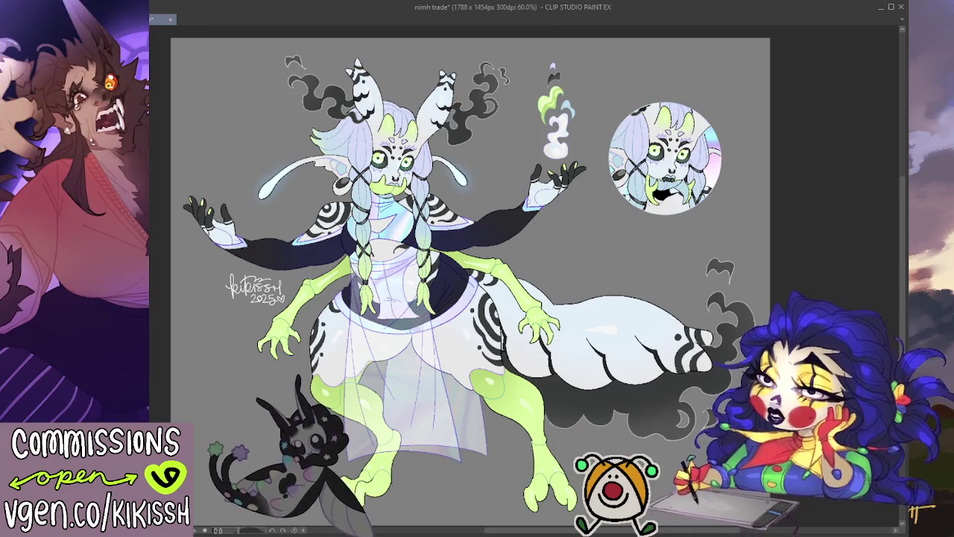
drag(477, 283, 519, 272)
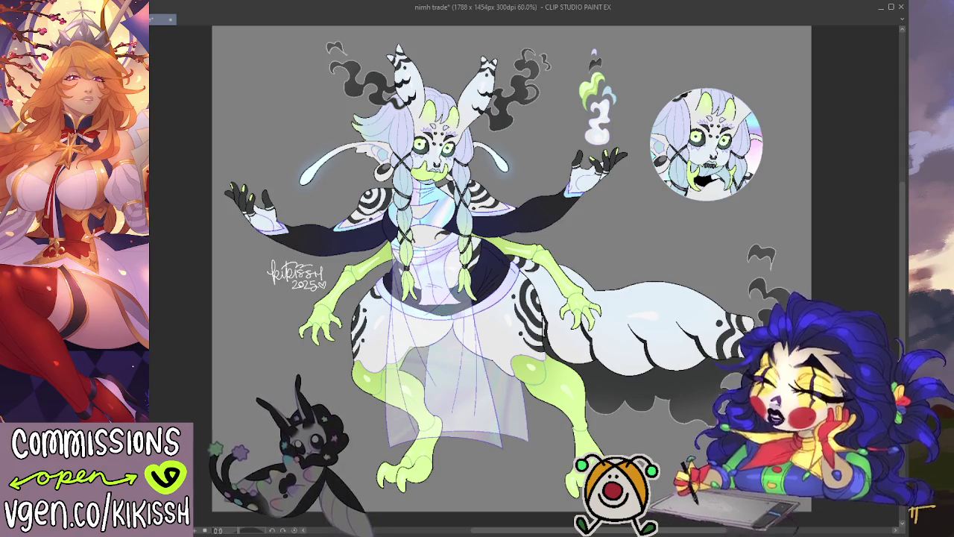
scroll(254, 344, up, 1)
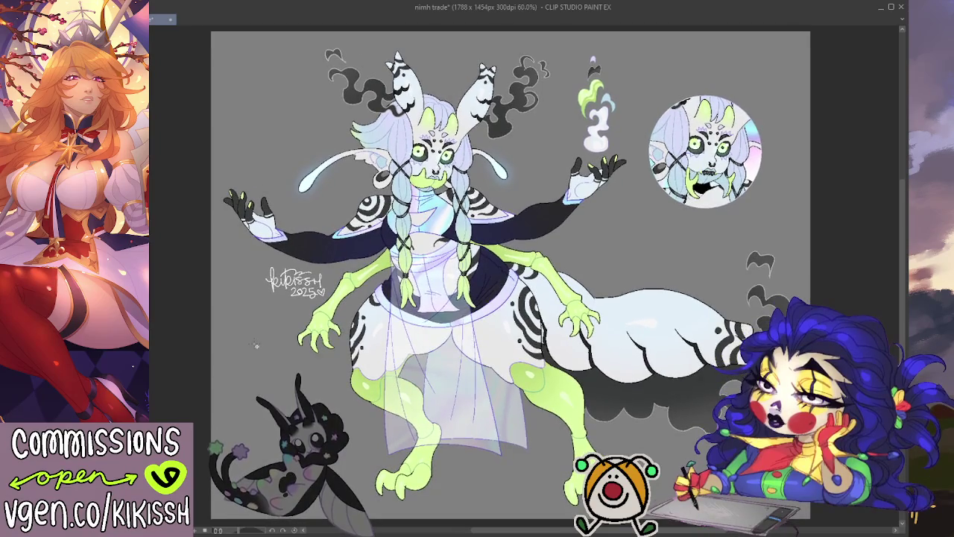